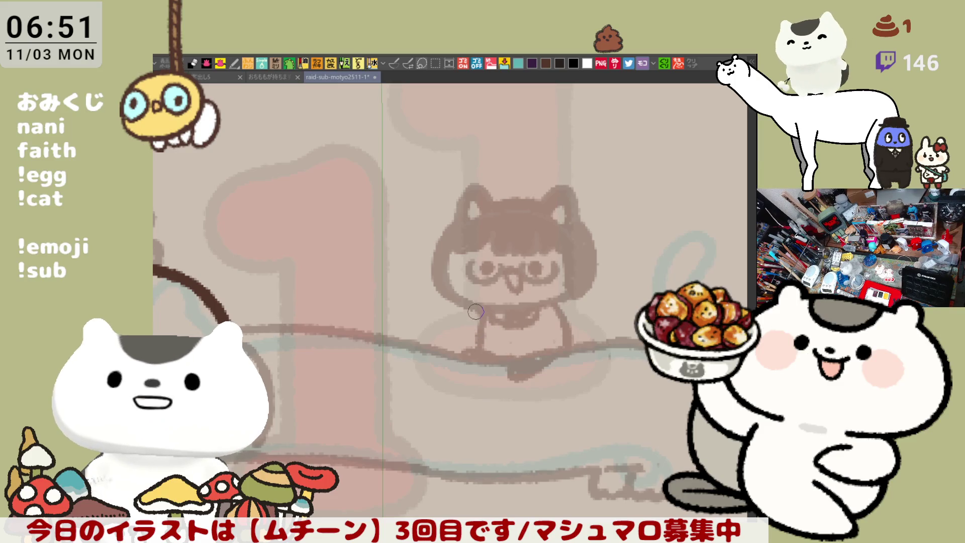
- Ink the cat body's left and right outlines and its curled tail, then recentre on the girl and cat
{"action": "mouse_move", "coordinate": [473, 311]}
{"action": "left_mouse_down"}
{"action": "mouse_move", "coordinate": [480, 340]}
{"action": "mouse_move", "coordinate": [472, 333]}
{"action": "left_mouse_up"}
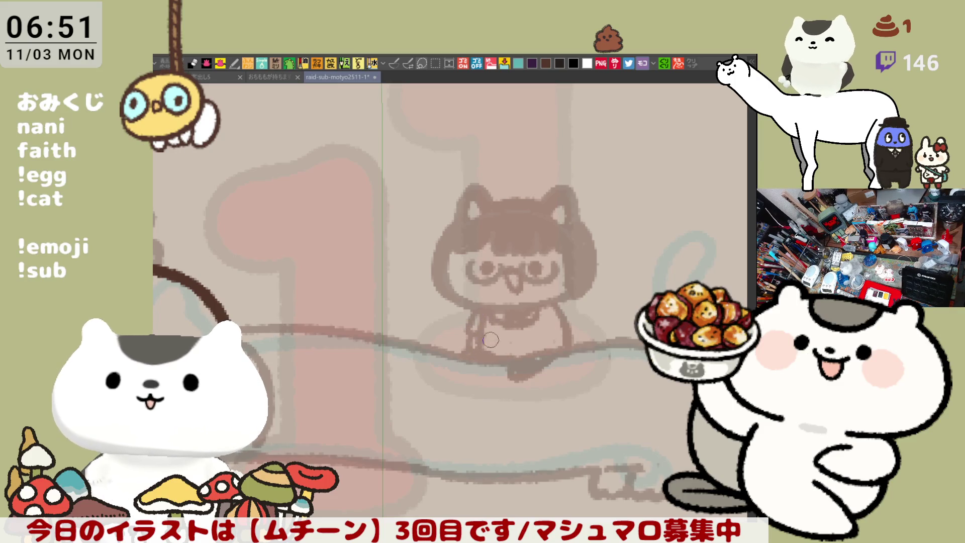
{"action": "left_click_drag", "start_coordinate": [540, 307], "coordinate": [557, 334]}
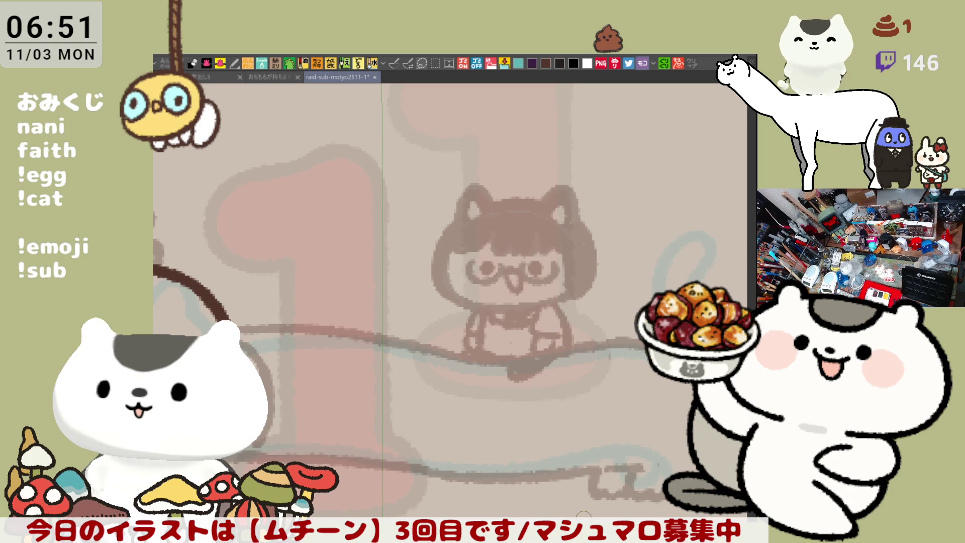
{"action": "mouse_move", "coordinate": [568, 328]}
{"action": "left_mouse_down"}
{"action": "mouse_move", "coordinate": [603, 314]}
{"action": "mouse_move", "coordinate": [597, 345]}
{"action": "left_mouse_up"}
{"action": "left_click_drag", "start_coordinate": [401, 297], "coordinate": [495, 300]}
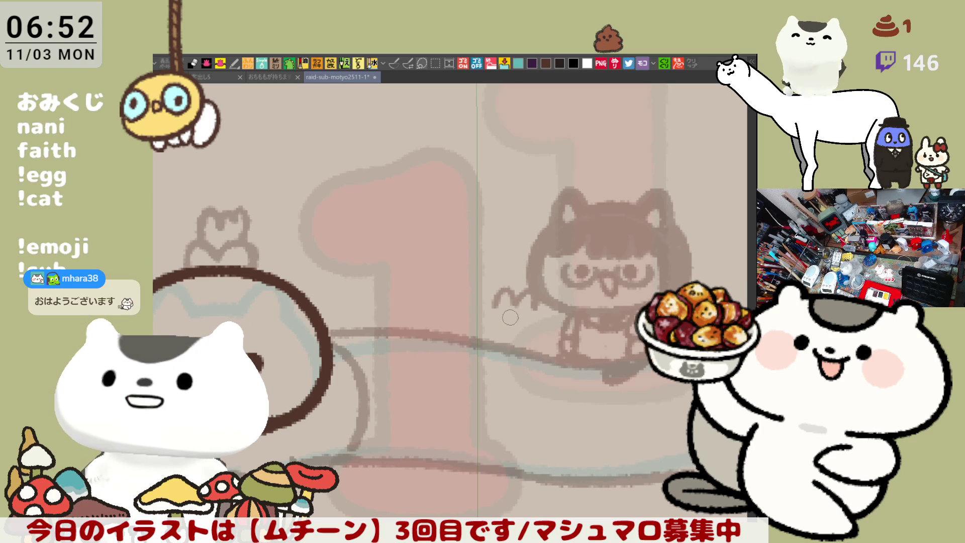
- Outline the small rabbit beside the girl, redrawing its right edge, then zoom in on it
{"action": "left_click_drag", "start_coordinate": [495, 306], "coordinate": [513, 333]}
{"action": "key", "text": "ctrl+z"}
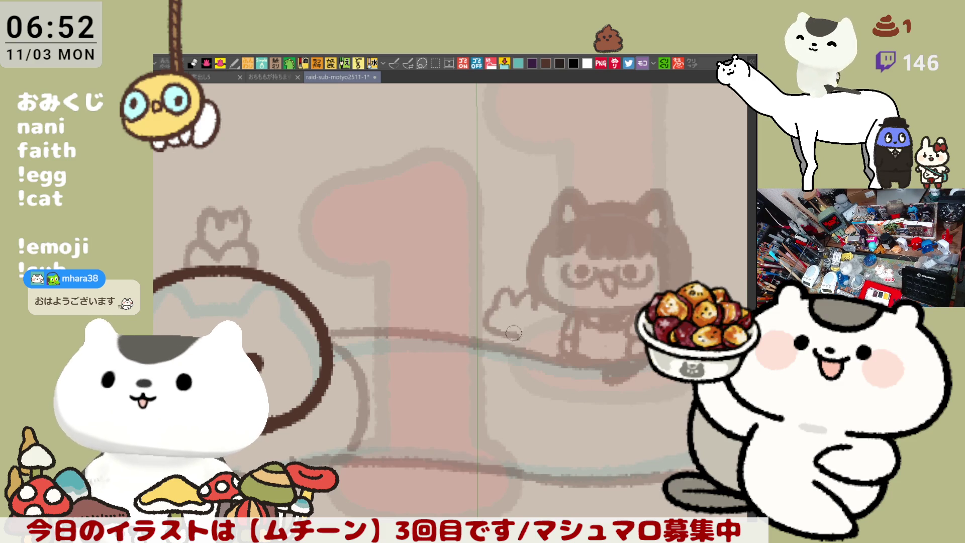
{"action": "key", "text": "ctrl+z"}
{"action": "left_click_drag", "start_coordinate": [483, 301], "coordinate": [523, 334]}
{"action": "mouse_move", "coordinate": [528, 302]}
{"action": "left_mouse_down"}
{"action": "mouse_move", "coordinate": [542, 329]}
{"action": "mouse_move", "coordinate": [526, 337]}
{"action": "left_mouse_up"}
{"action": "key", "text": "ctrl+z"}
{"action": "key", "text": "ctrl+z"}
{"action": "left_click_drag", "start_coordinate": [528, 301], "coordinate": [522, 331]}
{"action": "key", "text": "ctrl+z"}
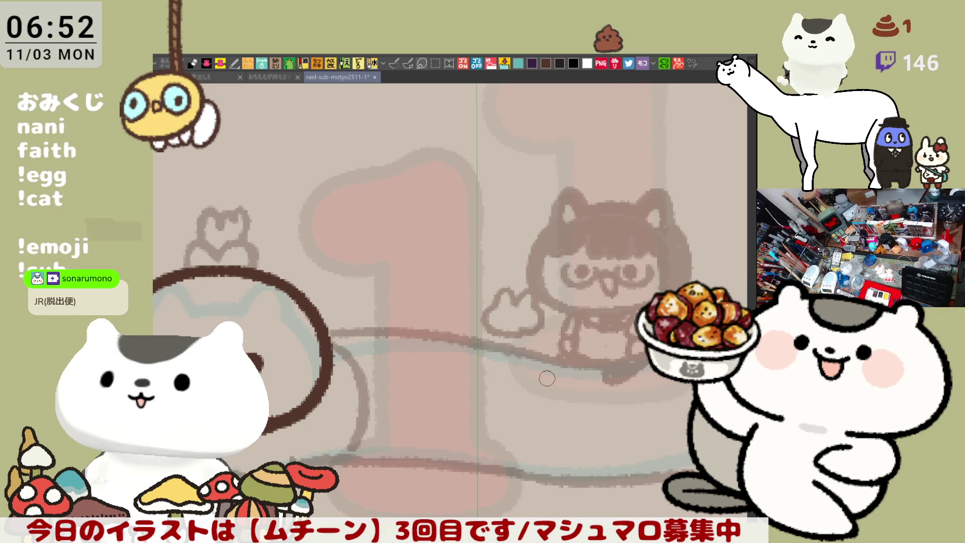
{"action": "scroll", "coordinate": [547, 378], "scroll_direction": "up", "scroll_amount": 1}
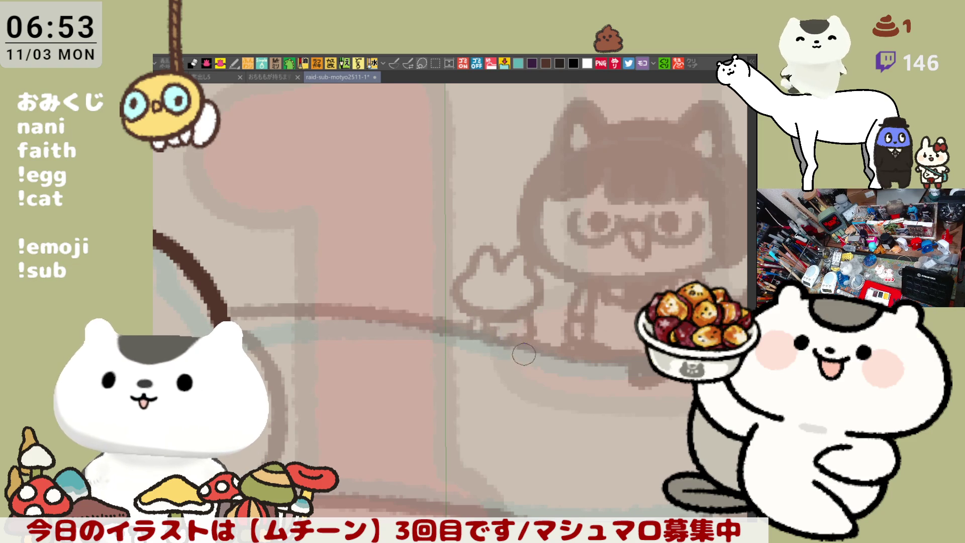
{"action": "mouse_move", "coordinate": [547, 328]}
{"action": "left_mouse_down"}
{"action": "mouse_move", "coordinate": [530, 345]}
{"action": "mouse_move", "coordinate": [525, 335]}
{"action": "mouse_move", "coordinate": [544, 346]}
{"action": "left_mouse_up"}
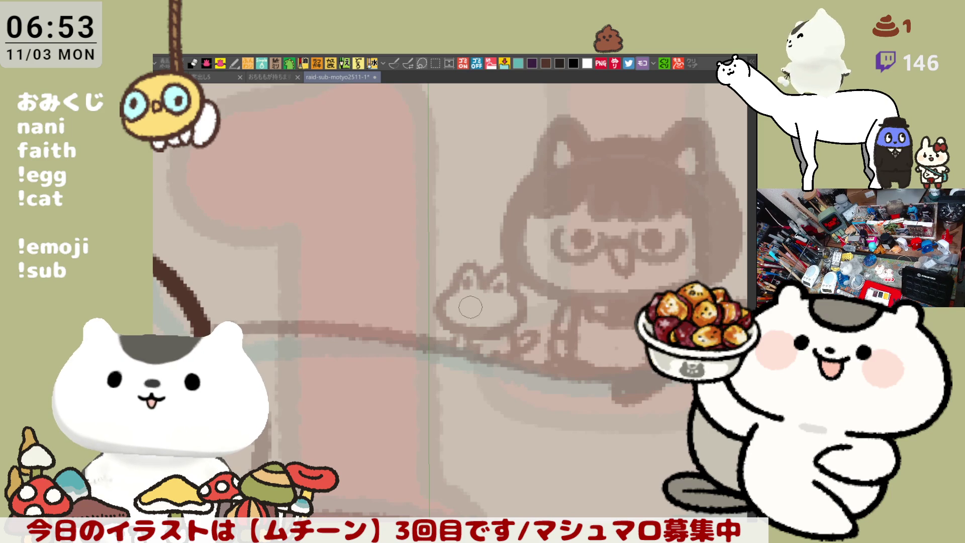
- Try dotting the rabbit's second eye, then zoom back out to frame the girl and cat
{"action": "left_click", "coordinate": [491, 308]}
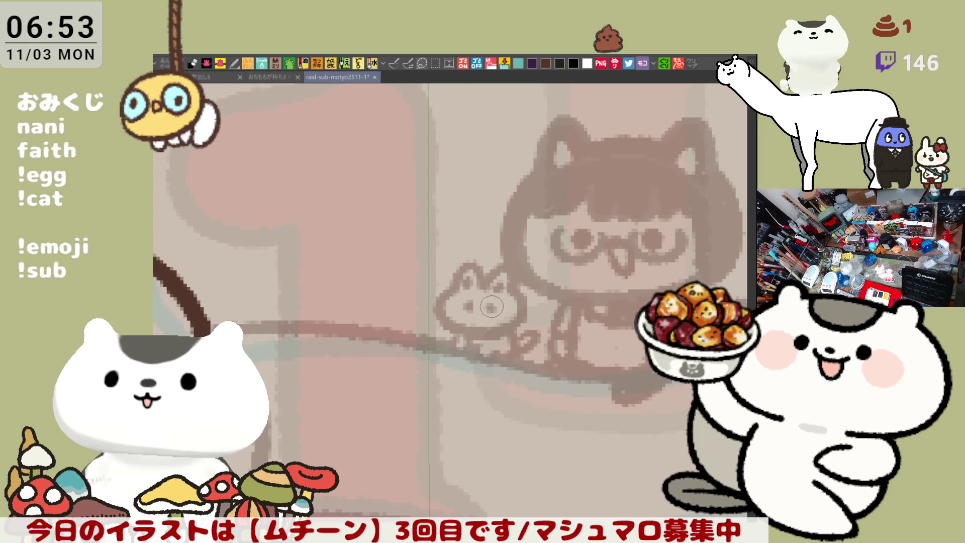
{"action": "key", "text": "ctrl+z"}
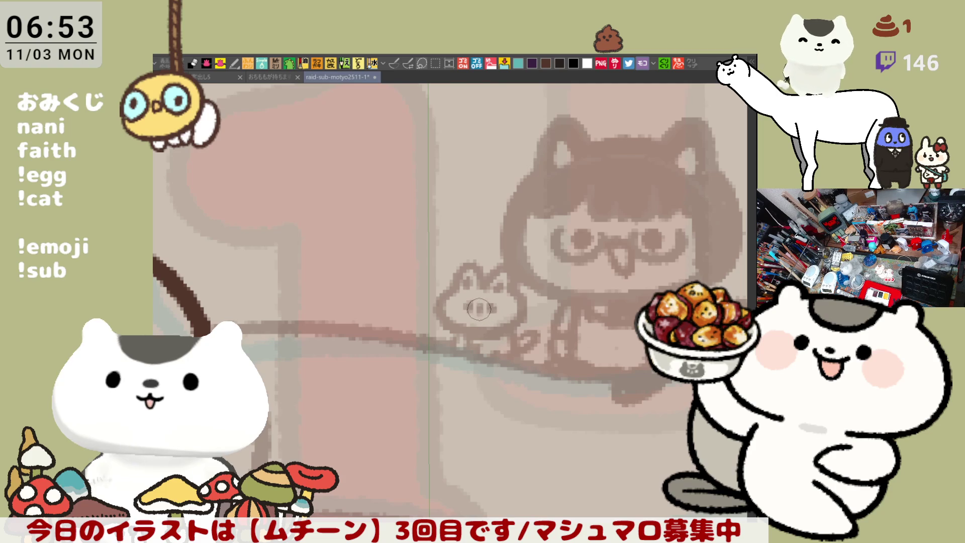
{"action": "left_click_drag", "start_coordinate": [492, 285], "coordinate": [507, 292]}
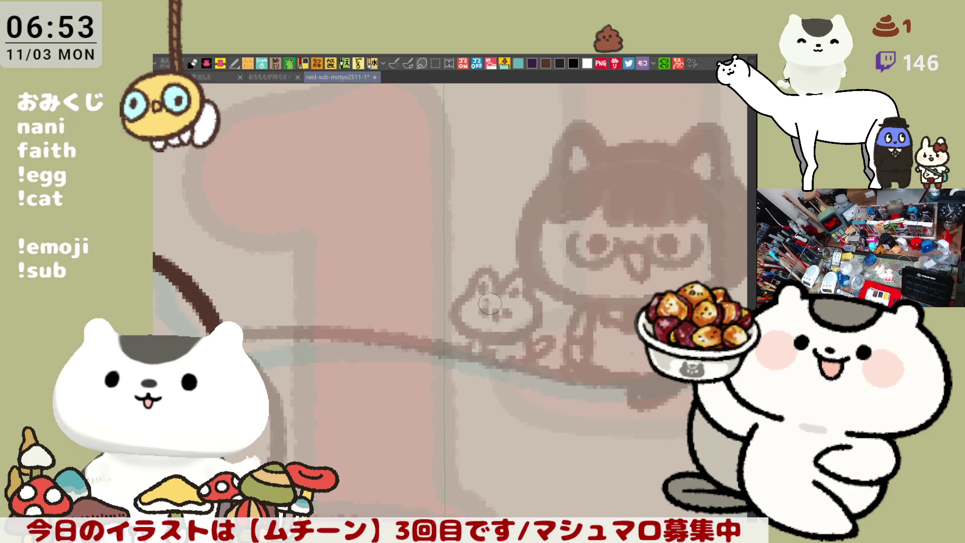
{"action": "left_click_drag", "start_coordinate": [443, 428], "coordinate": [428, 354]}
{"action": "scroll", "coordinate": [428, 354], "scroll_direction": "down", "scroll_amount": 3}
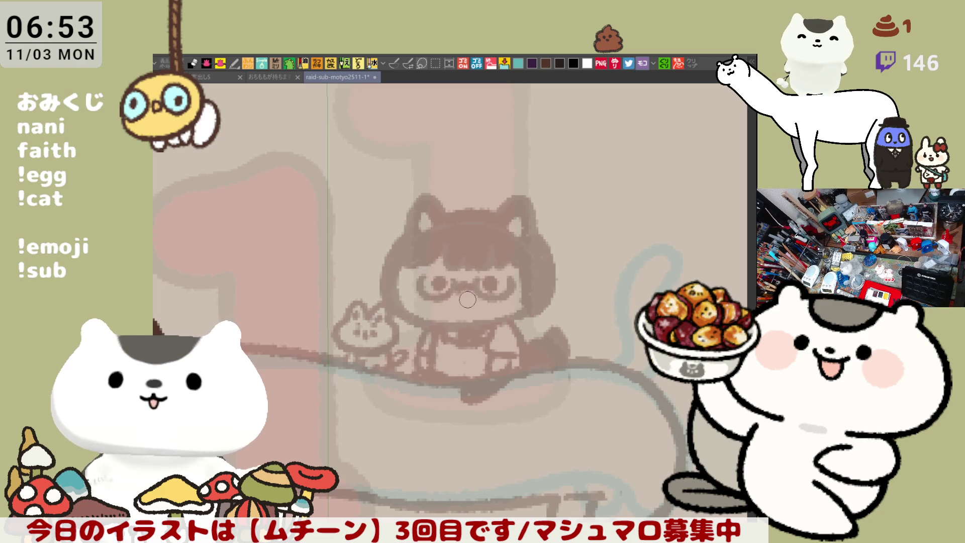
{"action": "scroll", "coordinate": [475, 315], "scroll_direction": "down", "scroll_amount": 5}
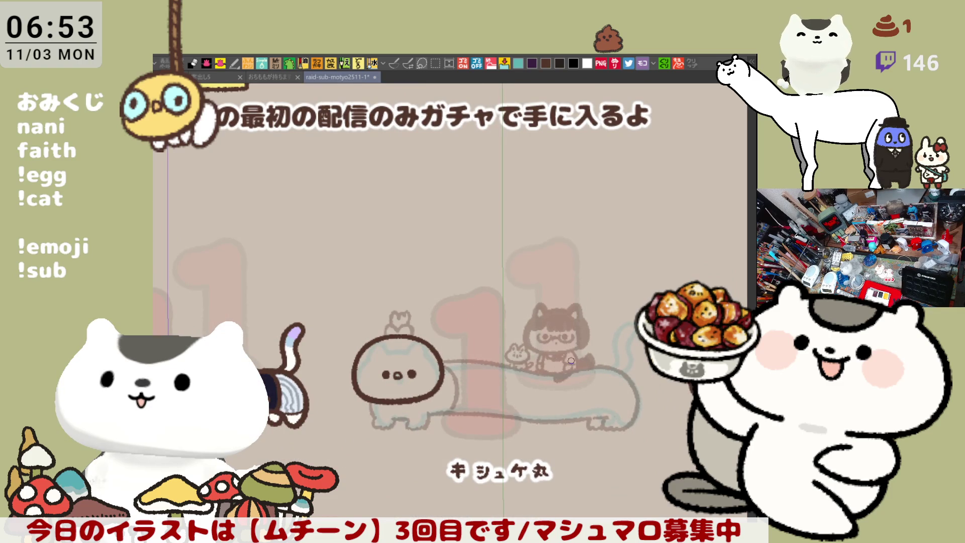
- Zoom in on the girl's face and sketch her hair's left edge, retrying the stroke several times
{"action": "scroll", "coordinate": [571, 360], "scroll_direction": "up", "scroll_amount": 6}
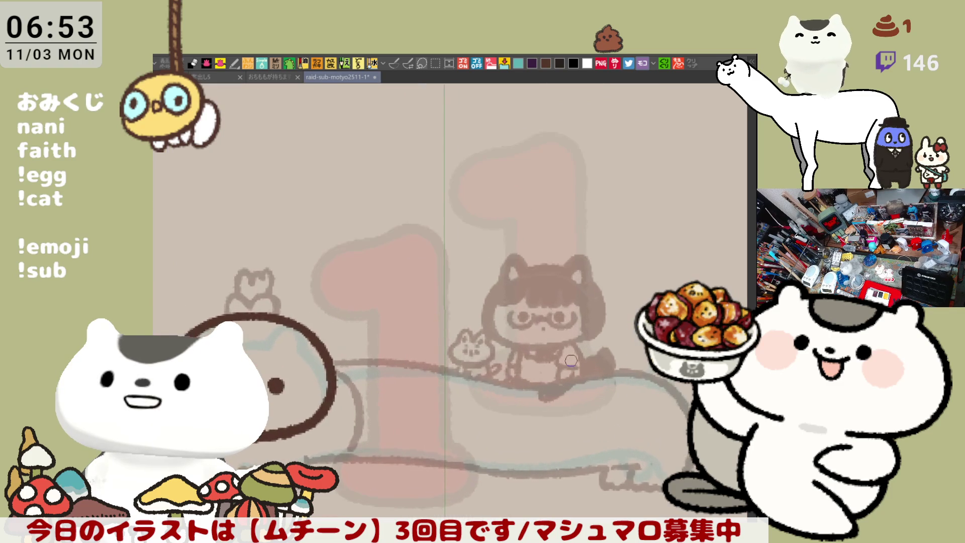
{"action": "scroll", "coordinate": [571, 361], "scroll_direction": "up", "scroll_amount": 3}
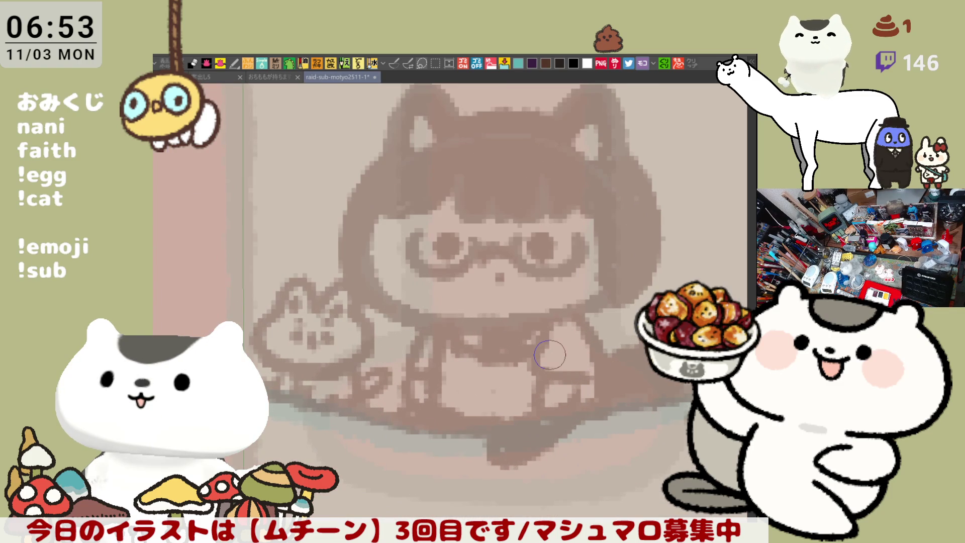
{"action": "left_click_drag", "start_coordinate": [588, 365], "coordinate": [621, 416]}
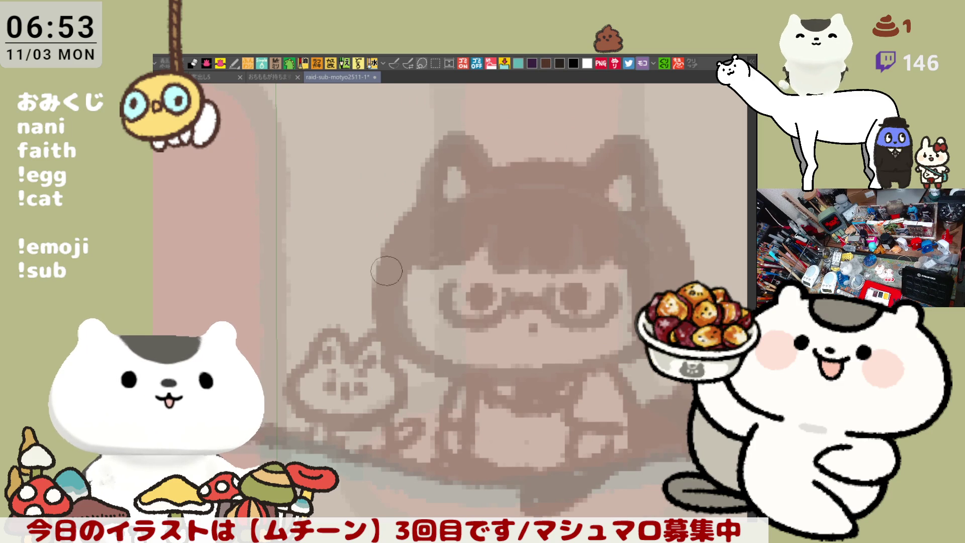
{"action": "left_click_drag", "start_coordinate": [410, 265], "coordinate": [455, 374]}
{"action": "key", "text": "ctrl+z"}
{"action": "left_click_drag", "start_coordinate": [408, 251], "coordinate": [463, 370]}
{"action": "key", "text": "ctrl+z"}
{"action": "left_click_drag", "start_coordinate": [408, 265], "coordinate": [455, 375]}
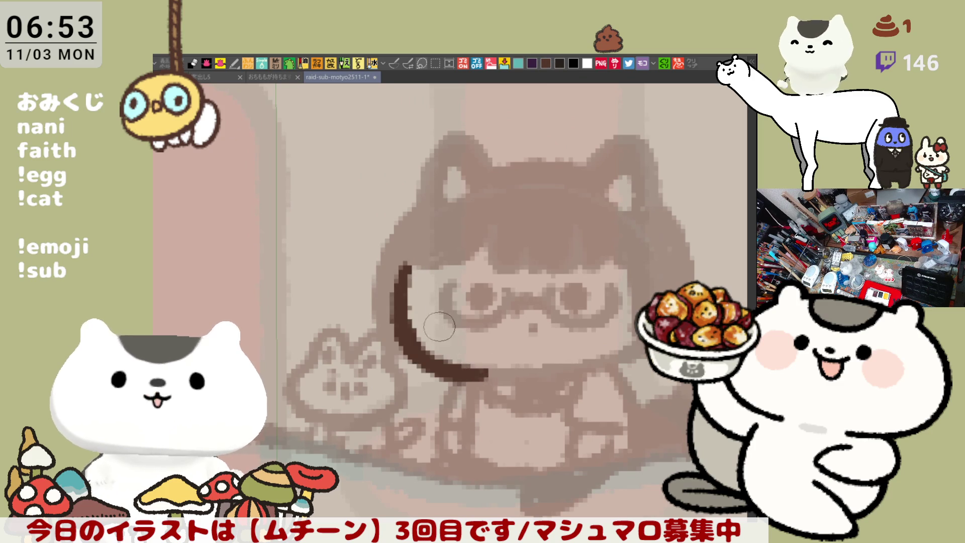
{"action": "key", "text": "ctrl+z"}
{"action": "mouse_move", "coordinate": [416, 259]}
{"action": "left_mouse_down"}
{"action": "mouse_move", "coordinate": [435, 363]}
{"action": "mouse_move", "coordinate": [474, 369]}
{"action": "left_mouse_up"}
{"action": "key", "text": "ctrl+z"}
{"action": "mouse_move", "coordinate": [420, 259]}
{"action": "left_mouse_down"}
{"action": "mouse_move", "coordinate": [479, 379]}
{"action": "mouse_move", "coordinate": [496, 387]}
{"action": "mouse_move", "coordinate": [407, 342]}
{"action": "mouse_move", "coordinate": [482, 382]}
{"action": "mouse_move", "coordinate": [403, 282]}
{"action": "mouse_move", "coordinate": [507, 379]}
{"action": "left_mouse_up"}
{"action": "key", "text": "ctrl+z"}
{"action": "key", "text": "ctrl+z"}
- Draw the curved left side of the face down toward the chin
{"action": "key", "text": "ctrl+z"}
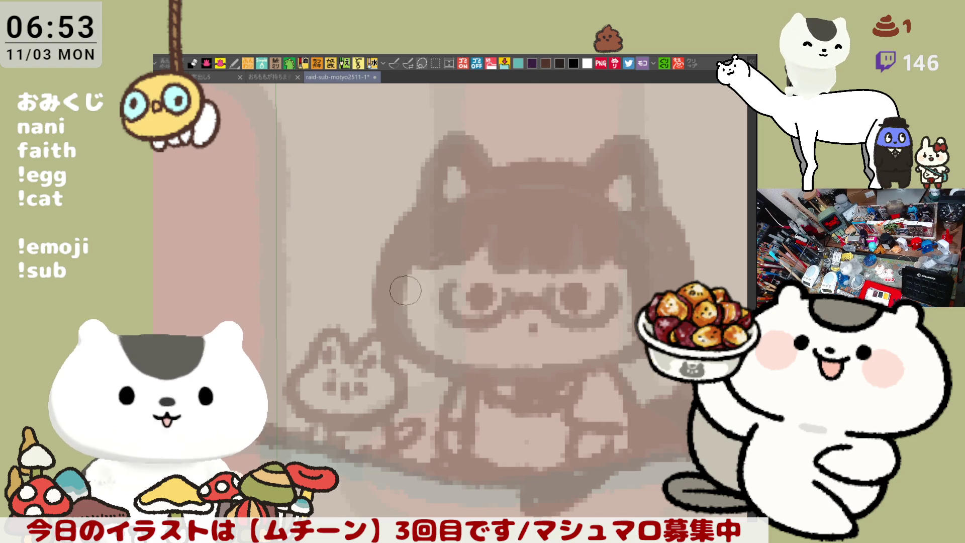
{"action": "mouse_move", "coordinate": [407, 254]}
{"action": "left_mouse_down"}
{"action": "mouse_move", "coordinate": [415, 361]}
{"action": "mouse_move", "coordinate": [467, 385]}
{"action": "mouse_move", "coordinate": [400, 360]}
{"action": "mouse_move", "coordinate": [483, 384]}
{"action": "left_mouse_up"}
{"action": "key", "text": "ctrl+z"}
{"action": "key", "text": "ctrl+z"}
{"action": "left_click_drag", "start_coordinate": [413, 258], "coordinate": [482, 385]}
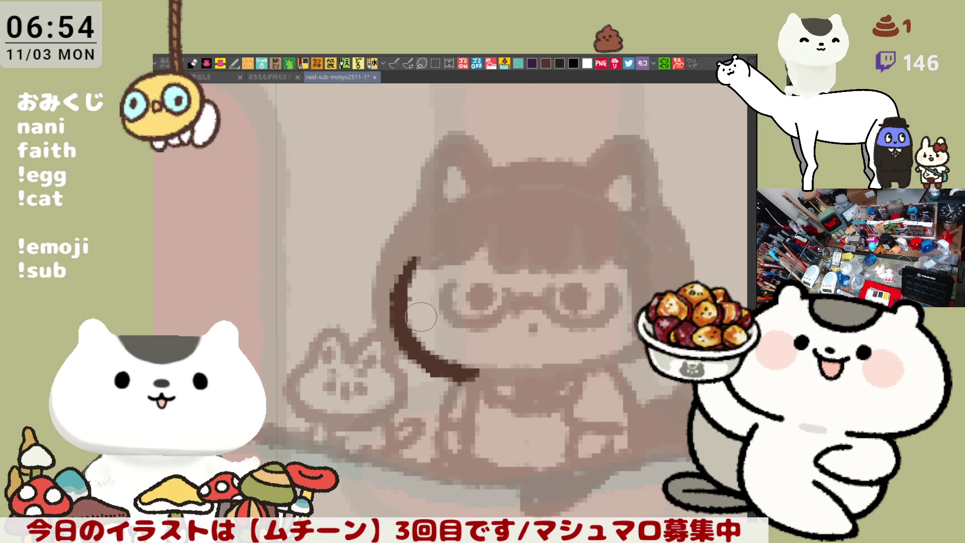
{"action": "key", "text": "ctrl+z"}
{"action": "left_click_drag", "start_coordinate": [409, 258], "coordinate": [482, 376]}
{"action": "key", "text": "ctrl+z"}
{"action": "left_click_drag", "start_coordinate": [411, 263], "coordinate": [485, 371]}
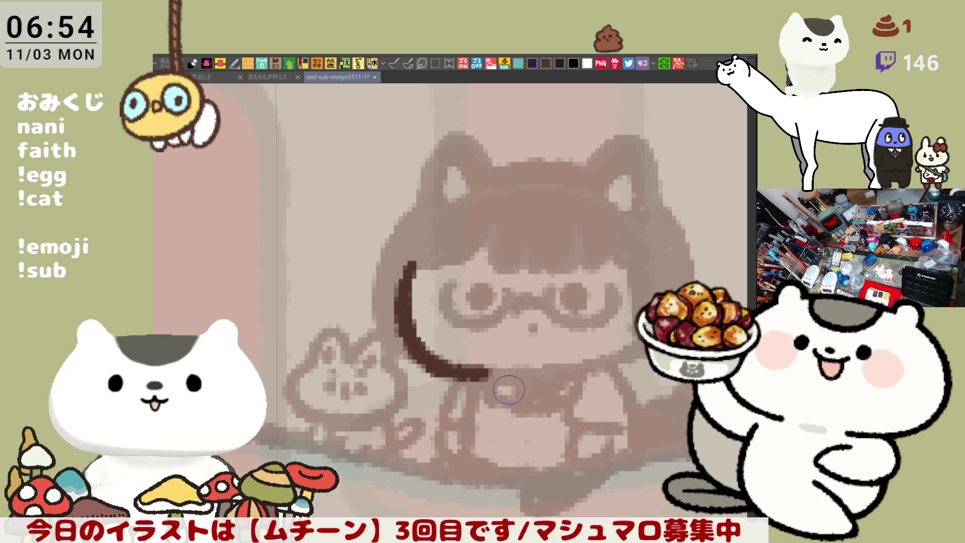
{"action": "key", "text": "ctrl+z"}
- Extend the jawline curving rightward across the chest, redrawing it repeatedly
{"action": "mouse_move", "coordinate": [420, 344]}
{"action": "left_mouse_down"}
{"action": "mouse_move", "coordinate": [523, 375]}
{"action": "mouse_move", "coordinate": [606, 356]}
{"action": "left_mouse_up"}
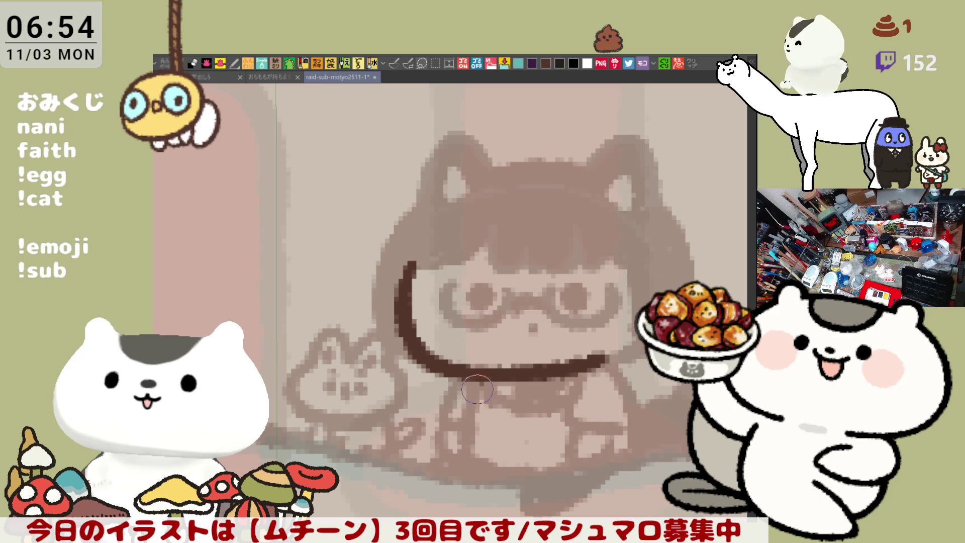
{"action": "key", "text": "ctrl+z"}
{"action": "left_click_drag", "start_coordinate": [483, 367], "coordinate": [608, 357]}
{"action": "key", "text": "ctrl+z"}
{"action": "left_click_drag", "start_coordinate": [446, 371], "coordinate": [616, 355]}
{"action": "key", "text": "ctrl+z"}
{"action": "left_click_drag", "start_coordinate": [483, 372], "coordinate": [629, 358]}
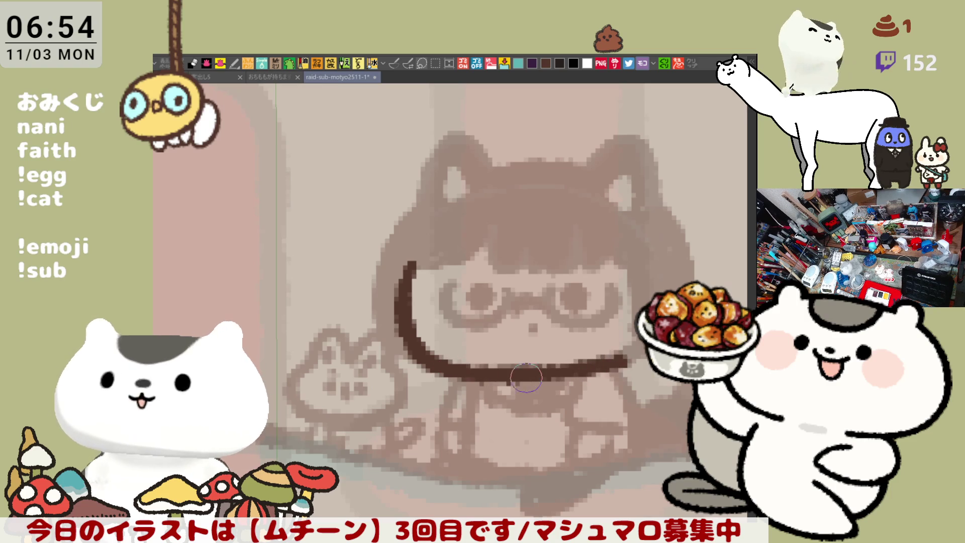
{"action": "key", "text": "ctrl+z"}
{"action": "left_click_drag", "start_coordinate": [525, 373], "coordinate": [621, 357]}
{"action": "key", "text": "ctrl+z"}
{"action": "left_click_drag", "start_coordinate": [536, 373], "coordinate": [628, 358]}
{"action": "key", "text": "ctrl+z"}
{"action": "left_click_drag", "start_coordinate": [485, 371], "coordinate": [634, 352]}
{"action": "key", "text": "ctrl+z"}
{"action": "left_click_drag", "start_coordinate": [517, 373], "coordinate": [628, 358]}
{"action": "key", "text": "ctrl+z"}
{"action": "left_click_drag", "start_coordinate": [518, 373], "coordinate": [634, 354]}
{"action": "key", "text": "ctrl+z"}
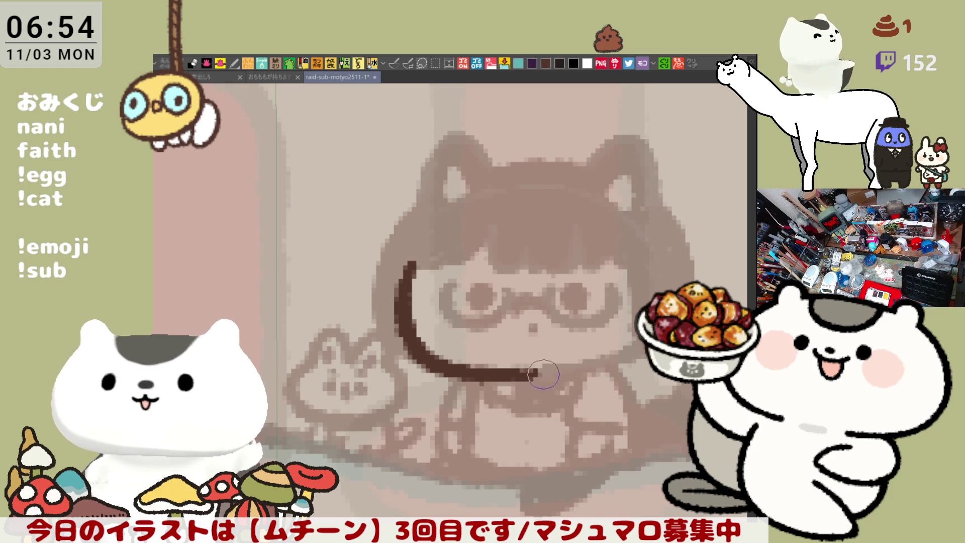
{"action": "key", "text": "h"}
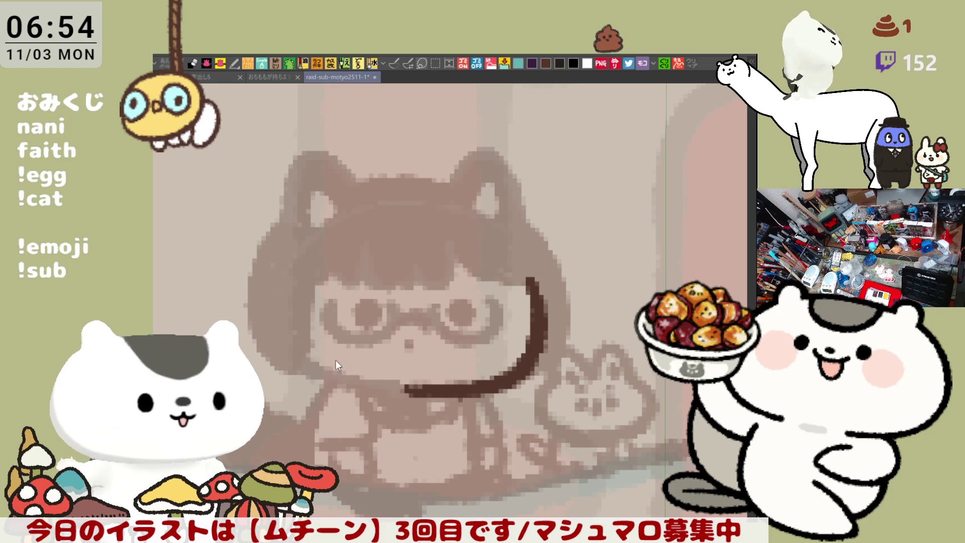
- Continue the jawline across the girl's other side on the mirrored canvas
{"action": "mouse_move", "coordinate": [306, 352]}
{"action": "left_mouse_down"}
{"action": "mouse_move", "coordinate": [382, 392]}
{"action": "mouse_move", "coordinate": [402, 391]}
{"action": "mouse_move", "coordinate": [326, 372]}
{"action": "mouse_move", "coordinate": [411, 381]}
{"action": "left_mouse_up"}
{"action": "key", "text": "ctrl+z"}
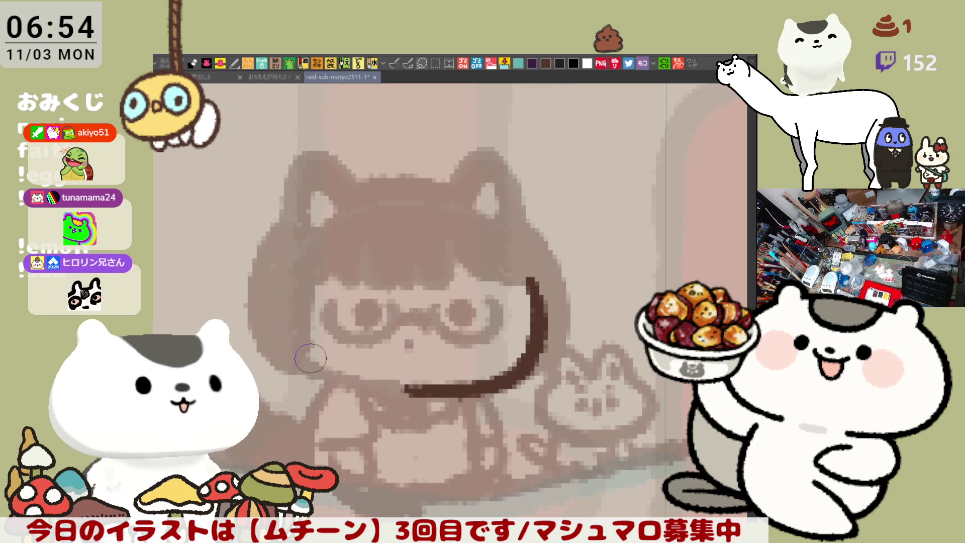
{"action": "key", "text": "ctrl+z"}
{"action": "left_click_drag", "start_coordinate": [302, 354], "coordinate": [385, 386]}
{"action": "key", "text": "ctrl+z"}
{"action": "key", "text": "ctrl+z"}
{"action": "left_click_drag", "start_coordinate": [302, 356], "coordinate": [386, 384]}
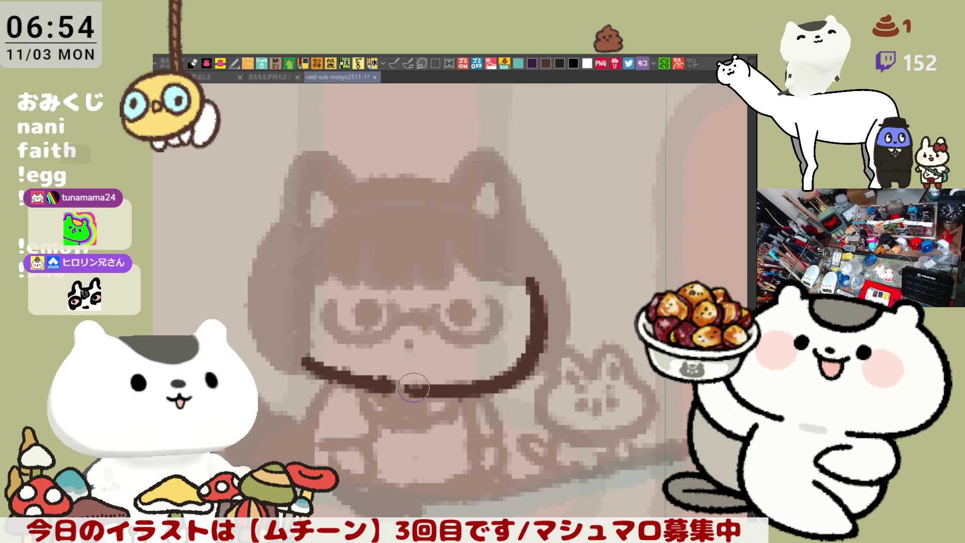
{"action": "key", "text": "ctrl+z"}
{"action": "left_click_drag", "start_coordinate": [302, 360], "coordinate": [412, 389]}
{"action": "key", "text": "ctrl+z"}
{"action": "left_click_drag", "start_coordinate": [302, 358], "coordinate": [418, 395]}
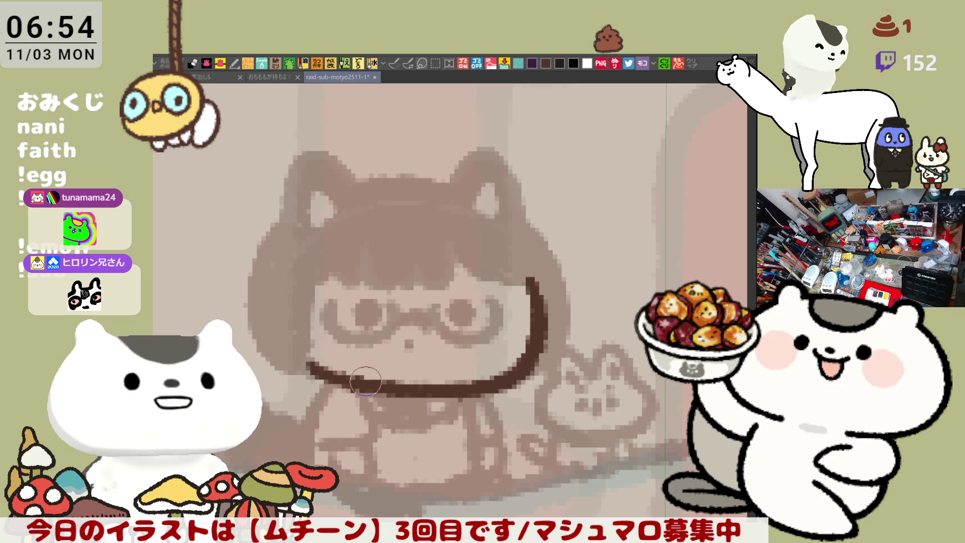
- Flip the view back and draw a curved bangs line over the forehead
{"action": "key", "text": "h"}
{"action": "mouse_move", "coordinate": [428, 230]}
{"action": "left_mouse_down"}
{"action": "mouse_move", "coordinate": [416, 253]}
{"action": "mouse_move", "coordinate": [442, 274]}
{"action": "left_mouse_up"}
{"action": "key", "text": "ctrl+z"}
{"action": "mouse_move", "coordinate": [423, 230]}
{"action": "left_mouse_down"}
{"action": "mouse_move", "coordinate": [443, 281]}
{"action": "mouse_move", "coordinate": [477, 279]}
{"action": "mouse_move", "coordinate": [508, 224]}
{"action": "mouse_move", "coordinate": [502, 255]}
{"action": "left_mouse_up"}
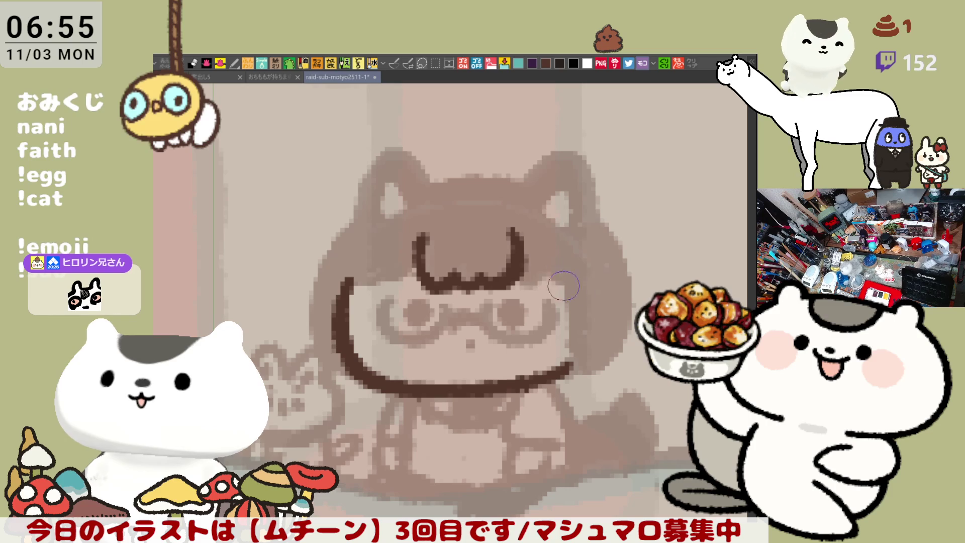
- Redraw the bangs' left and right curves and extend the line past the right temple
{"action": "key", "text": "ctrl+z"}
{"action": "mouse_move", "coordinate": [437, 229]}
{"action": "left_mouse_down"}
{"action": "mouse_move", "coordinate": [433, 257]}
{"action": "mouse_move", "coordinate": [446, 281]}
{"action": "mouse_move", "coordinate": [510, 274]}
{"action": "left_mouse_up"}
{"action": "key", "text": "ctrl+z"}
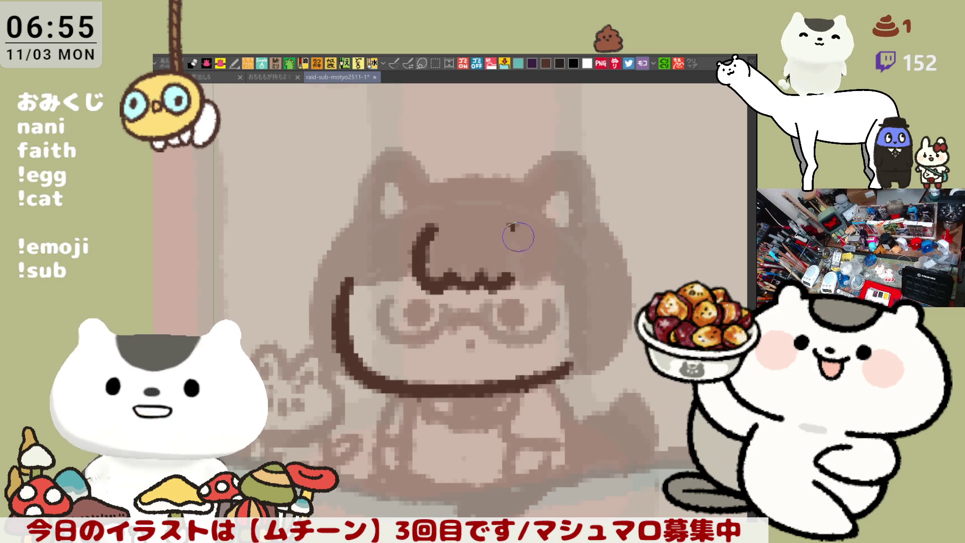
{"action": "mouse_move", "coordinate": [517, 226]}
{"action": "left_mouse_down"}
{"action": "mouse_move", "coordinate": [525, 254]}
{"action": "mouse_move", "coordinate": [518, 275]}
{"action": "left_mouse_up"}
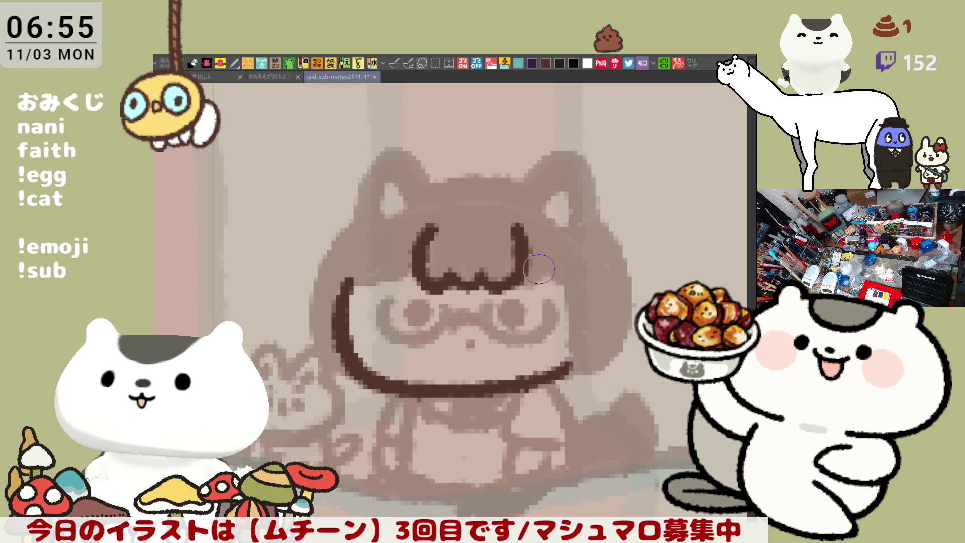
{"action": "left_click_drag", "start_coordinate": [525, 266], "coordinate": [568, 280]}
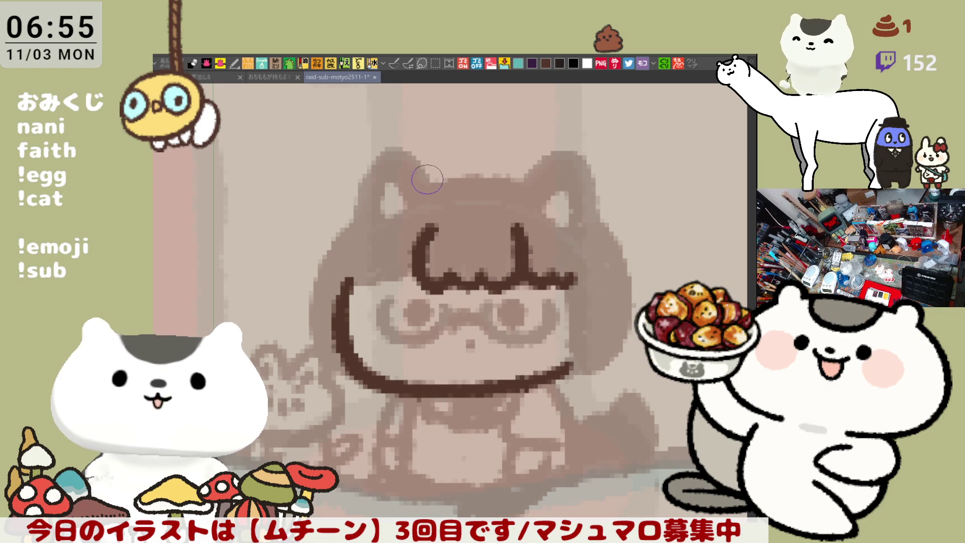
- Try several lines across the top of the head, undoing each one
{"action": "left_click_drag", "start_coordinate": [427, 180], "coordinate": [527, 178]}
{"action": "key", "text": "ctrl+z"}
{"action": "left_click_drag", "start_coordinate": [418, 183], "coordinate": [513, 177]}
{"action": "key", "text": "ctrl+z"}
{"action": "left_click_drag", "start_coordinate": [415, 184], "coordinate": [525, 177]}
{"action": "key", "text": "ctrl+z"}
{"action": "mouse_move", "coordinate": [425, 182]}
{"action": "left_mouse_down"}
{"action": "mouse_move", "coordinate": [525, 179]}
{"action": "mouse_move", "coordinate": [521, 222]}
{"action": "left_mouse_up"}
{"action": "key", "text": "ctrl+z"}
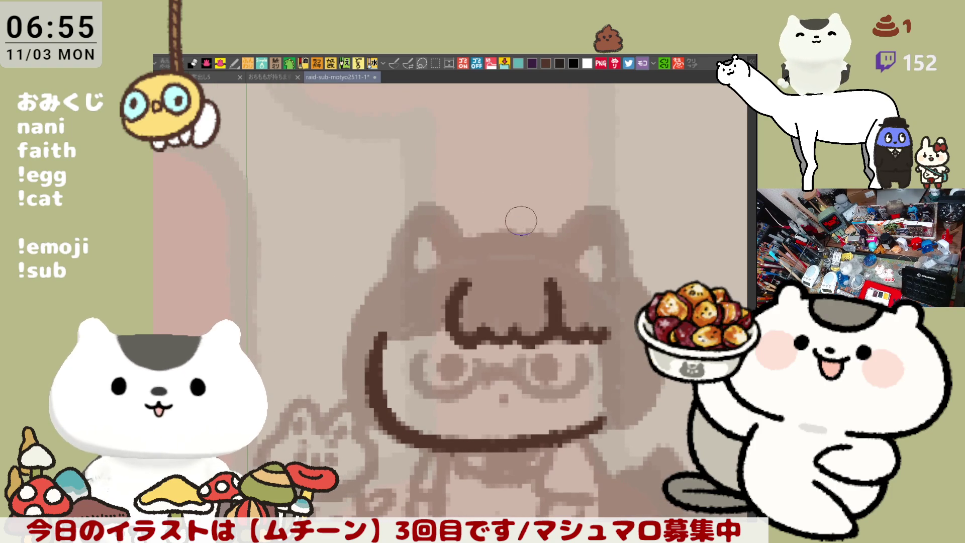
- Draw the line across the top of the head, with a trial left-ear stroke, undoing each attempt
{"action": "left_click_drag", "start_coordinate": [453, 244], "coordinate": [548, 232]}
{"action": "key", "text": "ctrl+z"}
{"action": "left_click_drag", "start_coordinate": [452, 244], "coordinate": [547, 232]}
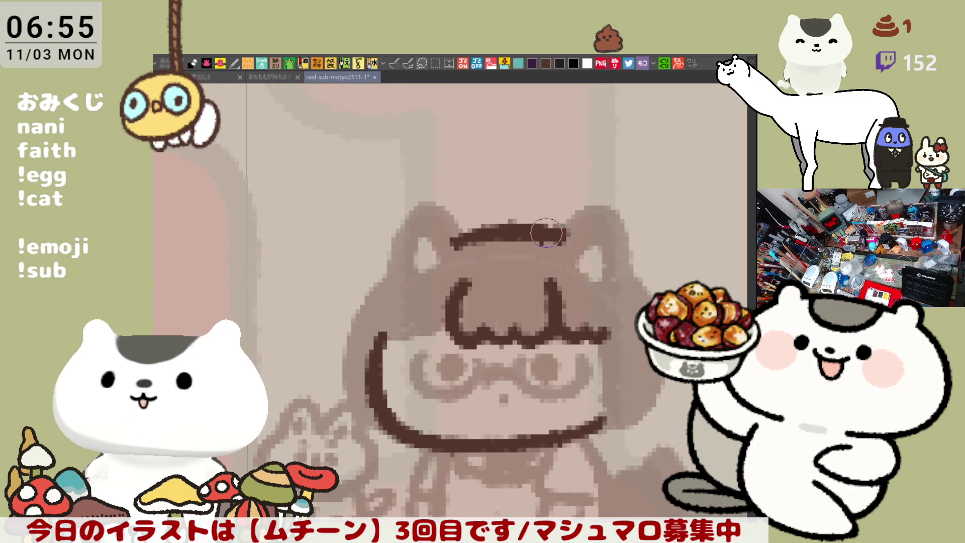
{"action": "key", "text": "ctrl+z"}
{"action": "left_click_drag", "start_coordinate": [451, 243], "coordinate": [558, 232]}
{"action": "key", "text": "ctrl+z"}
{"action": "mouse_move", "coordinate": [452, 243]}
{"action": "left_mouse_down"}
{"action": "mouse_move", "coordinate": [563, 232]}
{"action": "mouse_move", "coordinate": [495, 233]}
{"action": "mouse_move", "coordinate": [553, 234]}
{"action": "left_mouse_up"}
{"action": "key", "text": "ctrl+z"}
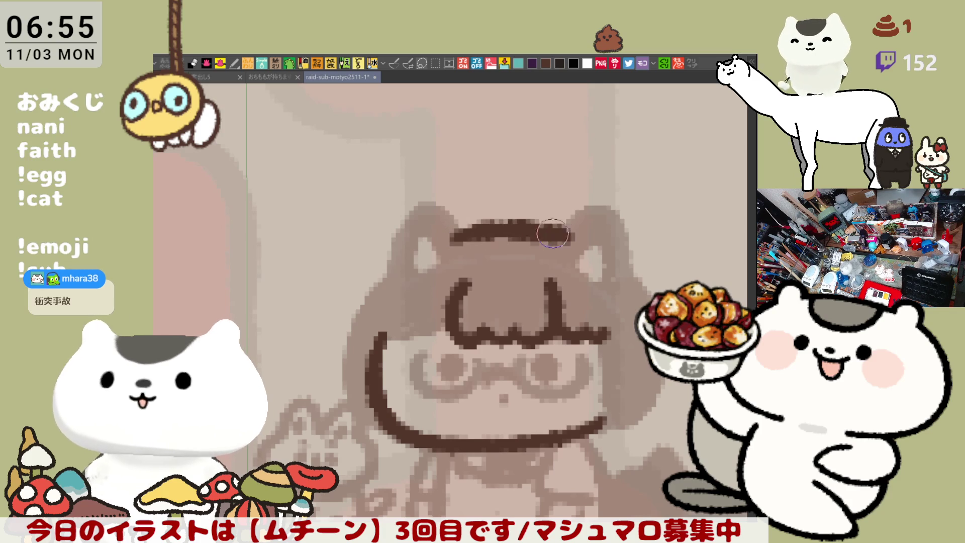
{"action": "mouse_move", "coordinate": [388, 265]}
{"action": "left_mouse_down"}
{"action": "mouse_move", "coordinate": [391, 246]}
{"action": "mouse_move", "coordinate": [549, 236]}
{"action": "left_mouse_up"}
{"action": "key", "text": "ctrl+z"}
- Redraw a wider head-top line reaching further right toward the ear
{"action": "key", "text": "ctrl+z"}
{"action": "key", "text": "ctrl+z"}
{"action": "left_click_drag", "start_coordinate": [456, 234], "coordinate": [575, 232]}
{"action": "key", "text": "ctrl+z"}
{"action": "left_click_drag", "start_coordinate": [451, 233], "coordinate": [576, 233]}
{"action": "key", "text": "ctrl+z"}
{"action": "left_click_drag", "start_coordinate": [451, 232], "coordinate": [575, 234]}
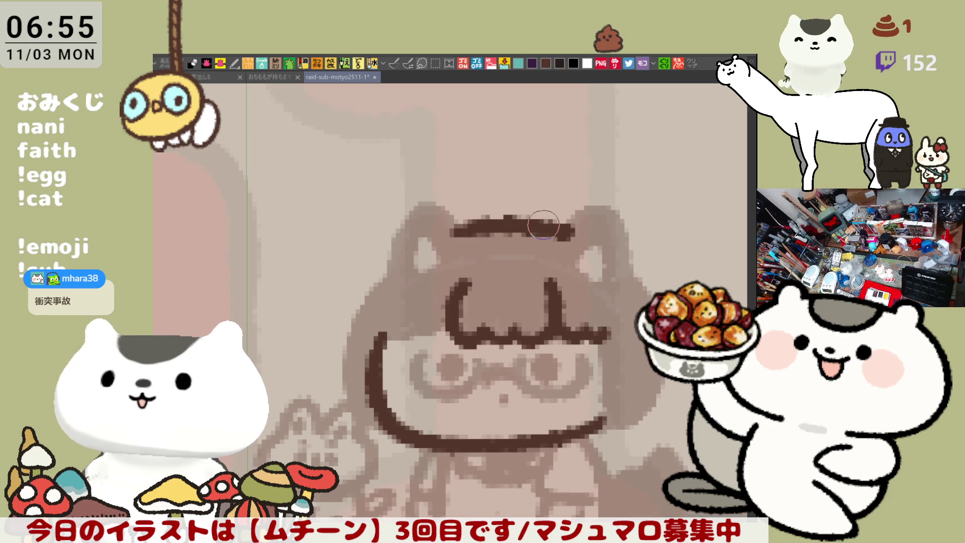
{"action": "key", "text": "ctrl+z"}
{"action": "left_click_drag", "start_coordinate": [451, 232], "coordinate": [573, 229]}
{"action": "key", "text": "ctrl+z"}
{"action": "left_click_drag", "start_coordinate": [450, 233], "coordinate": [573, 231]}
{"action": "key", "text": "ctrl+z"}
- Sketch the left and right cat-ear outlines rising from the head line
{"action": "left_click_drag", "start_coordinate": [385, 271], "coordinate": [427, 192]}
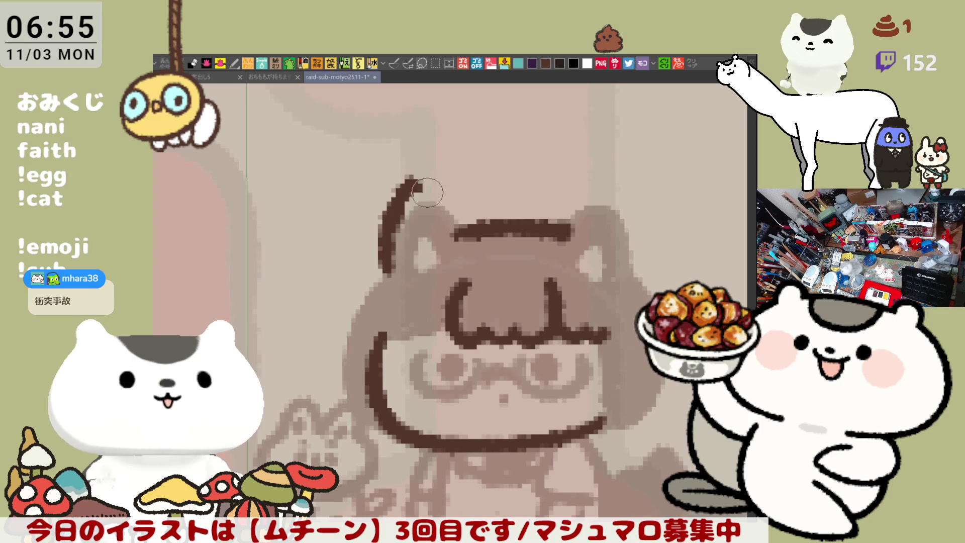
{"action": "key", "text": "ctrl+z"}
{"action": "mouse_move", "coordinate": [384, 269]}
{"action": "left_mouse_down"}
{"action": "mouse_move", "coordinate": [432, 194]}
{"action": "mouse_move", "coordinate": [465, 229]}
{"action": "mouse_move", "coordinate": [443, 186]}
{"action": "mouse_move", "coordinate": [480, 231]}
{"action": "mouse_move", "coordinate": [402, 242]}
{"action": "mouse_move", "coordinate": [422, 193]}
{"action": "mouse_move", "coordinate": [472, 221]}
{"action": "left_mouse_up"}
{"action": "key", "text": "ctrl+z"}
{"action": "key", "text": "ctrl+z"}
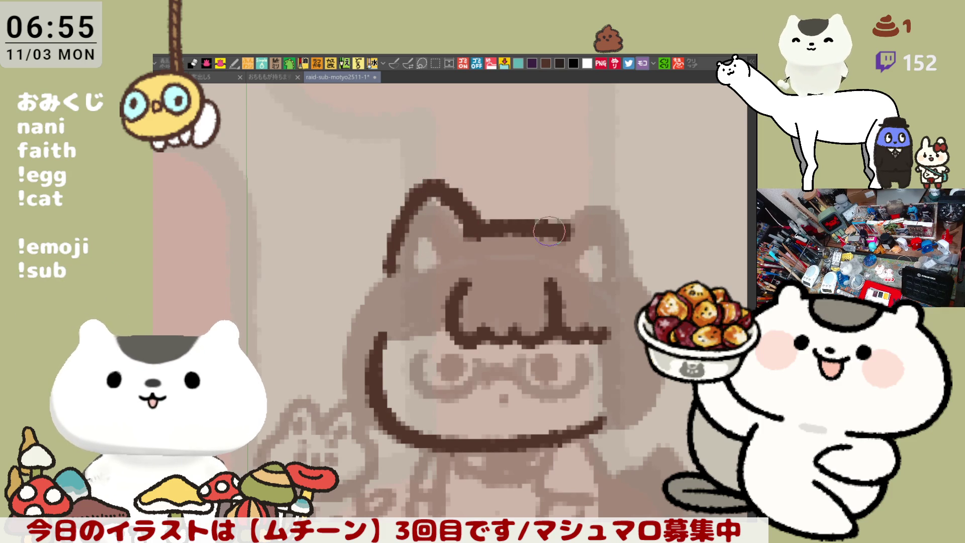
{"action": "mouse_move", "coordinate": [556, 229]}
{"action": "left_mouse_down"}
{"action": "mouse_move", "coordinate": [565, 199]}
{"action": "mouse_move", "coordinate": [623, 270]}
{"action": "mouse_move", "coordinate": [551, 221]}
{"action": "mouse_move", "coordinate": [631, 241]}
{"action": "mouse_move", "coordinate": [629, 284]}
{"action": "left_mouse_up"}
{"action": "key", "text": "ctrl+z"}
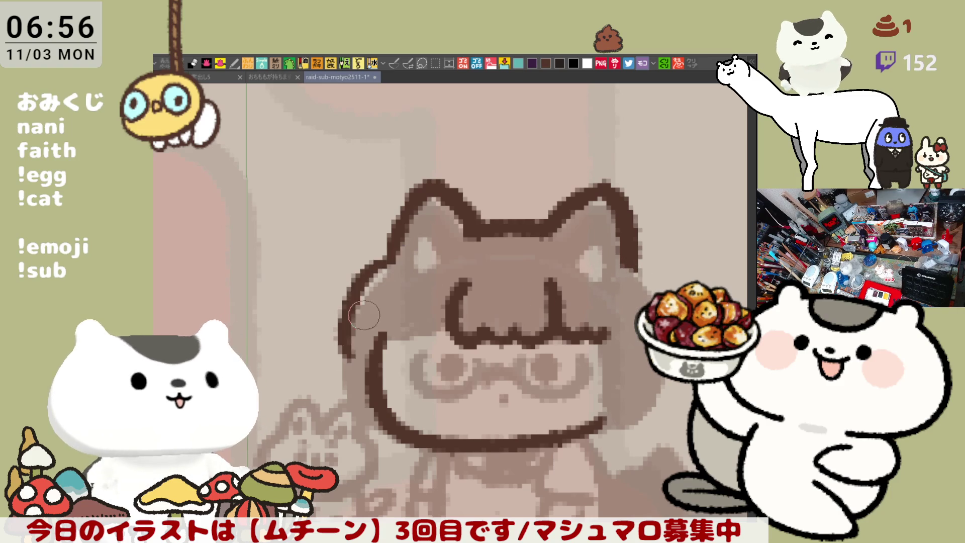
- Outline the left side of the head down to the chin on a tilted canvas
{"action": "key", "text": "minus"}
{"action": "left_click_drag", "start_coordinate": [376, 290], "coordinate": [364, 410]}
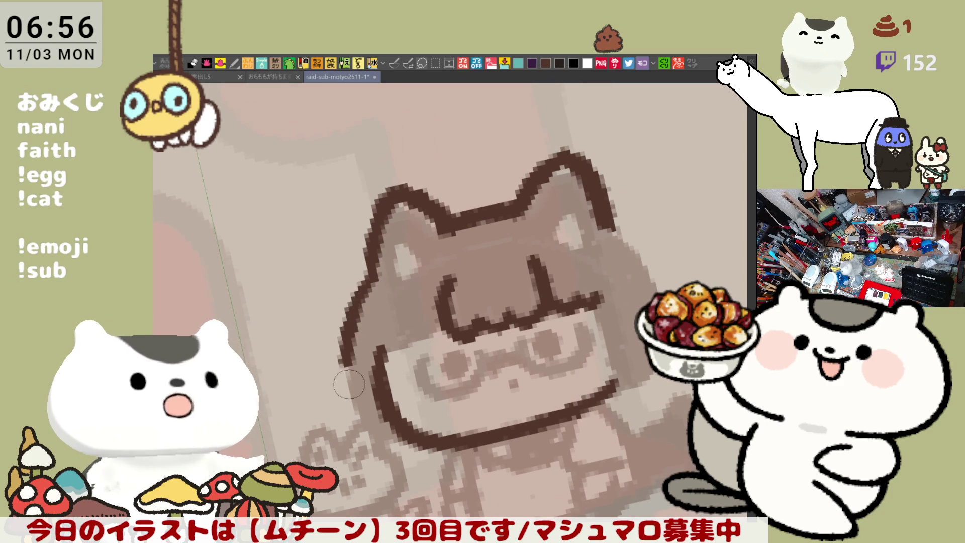
{"action": "key", "text": "ctrl+z"}
{"action": "left_click_drag", "start_coordinate": [382, 265], "coordinate": [362, 409]}
{"action": "key", "text": "asciicircum"}
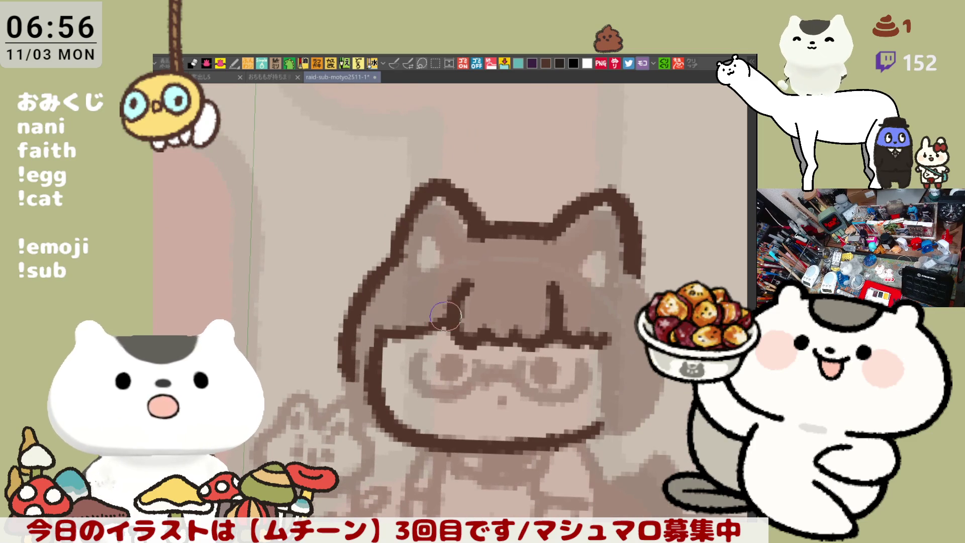
{"action": "left_click_drag", "start_coordinate": [584, 408], "coordinate": [499, 342]}
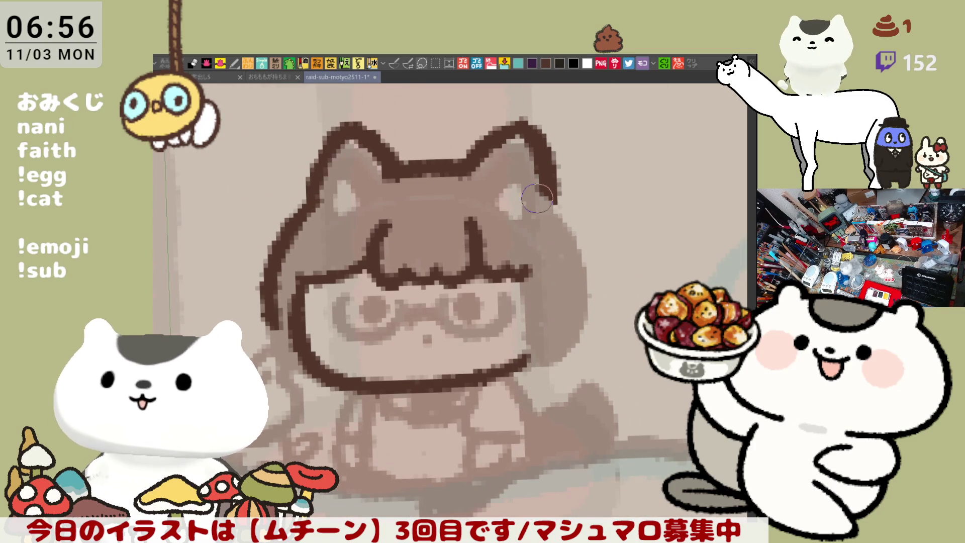
- Outline the right side of the head and hair, the left face to the jaw, and thicken the right ear top
{"action": "left_click_drag", "start_coordinate": [552, 199], "coordinate": [598, 291]}
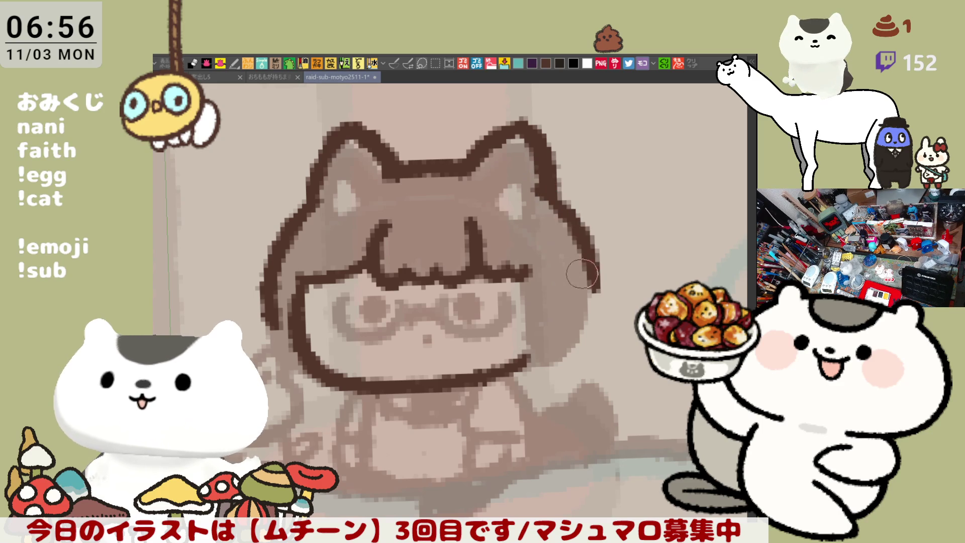
{"action": "mouse_move", "coordinate": [524, 271]}
{"action": "left_mouse_down"}
{"action": "mouse_move", "coordinate": [532, 352]}
{"action": "mouse_move", "coordinate": [566, 344]}
{"action": "left_mouse_up"}
{"action": "left_click_drag", "start_coordinate": [590, 276], "coordinate": [558, 352]}
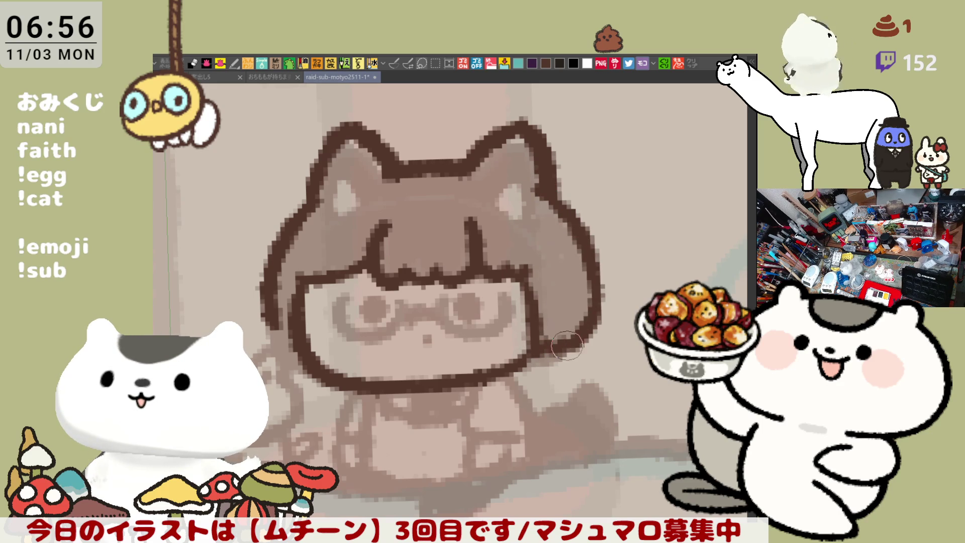
{"action": "mouse_move", "coordinate": [598, 282]}
{"action": "left_mouse_down"}
{"action": "mouse_move", "coordinate": [556, 327]}
{"action": "mouse_move", "coordinate": [542, 370]}
{"action": "left_mouse_up"}
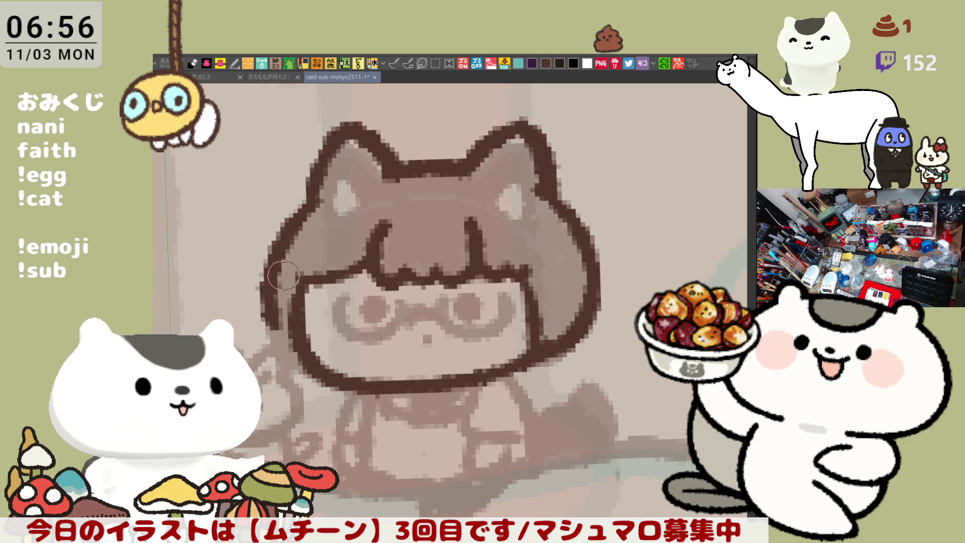
{"action": "left_click_drag", "start_coordinate": [272, 285], "coordinate": [315, 364]}
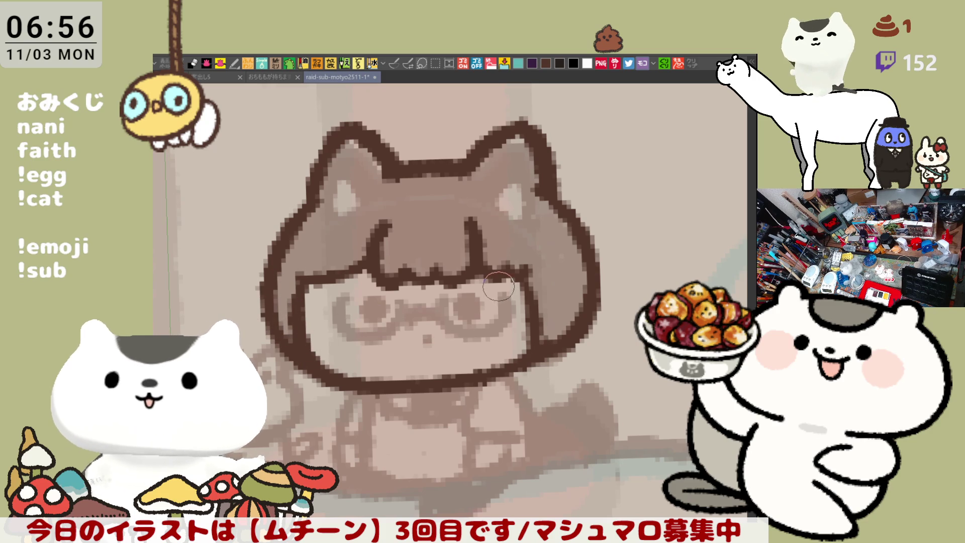
{"action": "left_click_drag", "start_coordinate": [483, 143], "coordinate": [534, 140]}
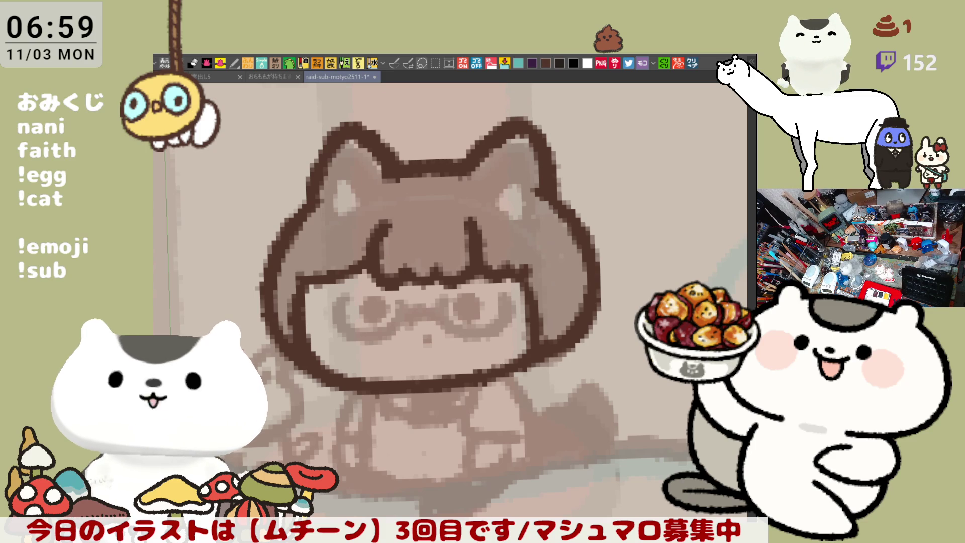
{"action": "left_click", "coordinate": [694, 66]}
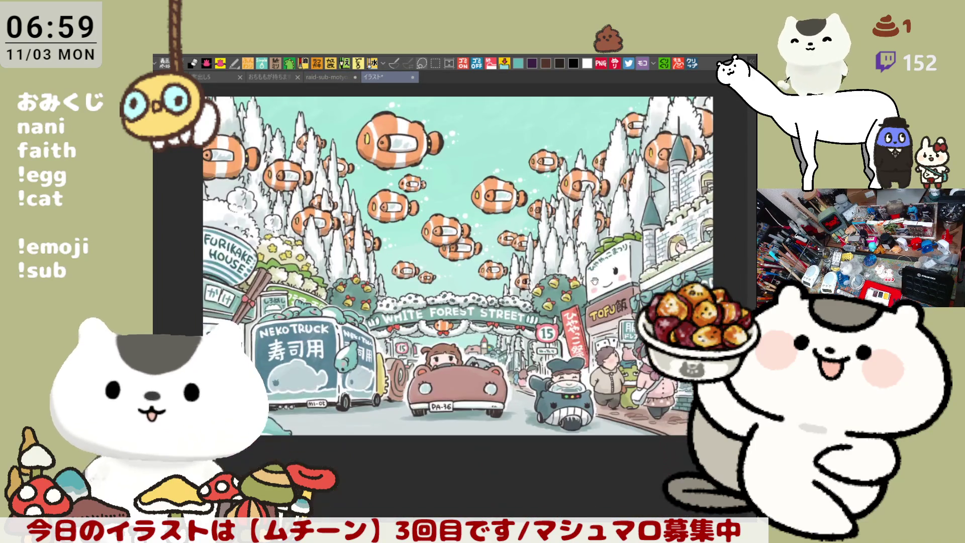
- Zoom and pan around the White Forest Street illustration, inspecting its upper scene
{"action": "scroll", "coordinate": [594, 282], "scroll_direction": "up", "scroll_amount": 2}
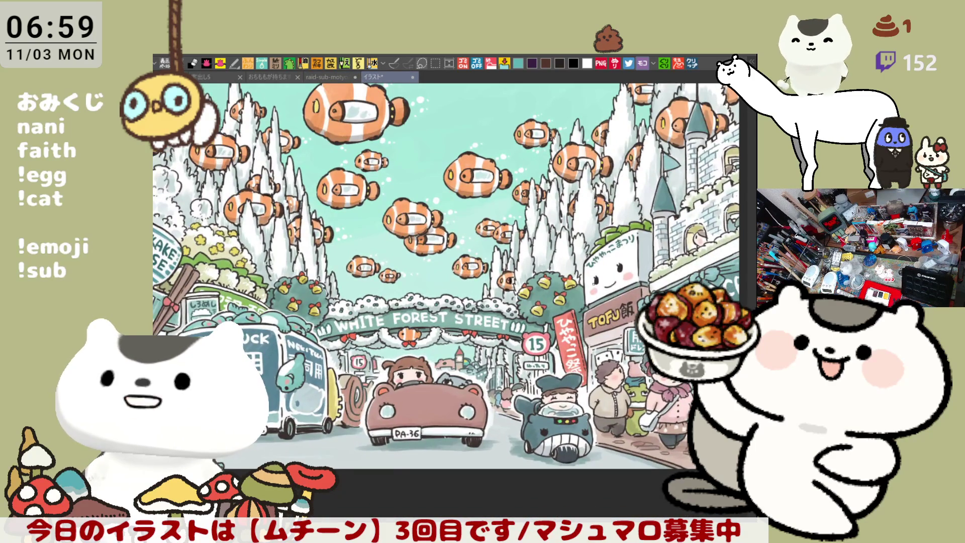
{"action": "scroll", "coordinate": [594, 282], "scroll_direction": "down", "scroll_amount": 1}
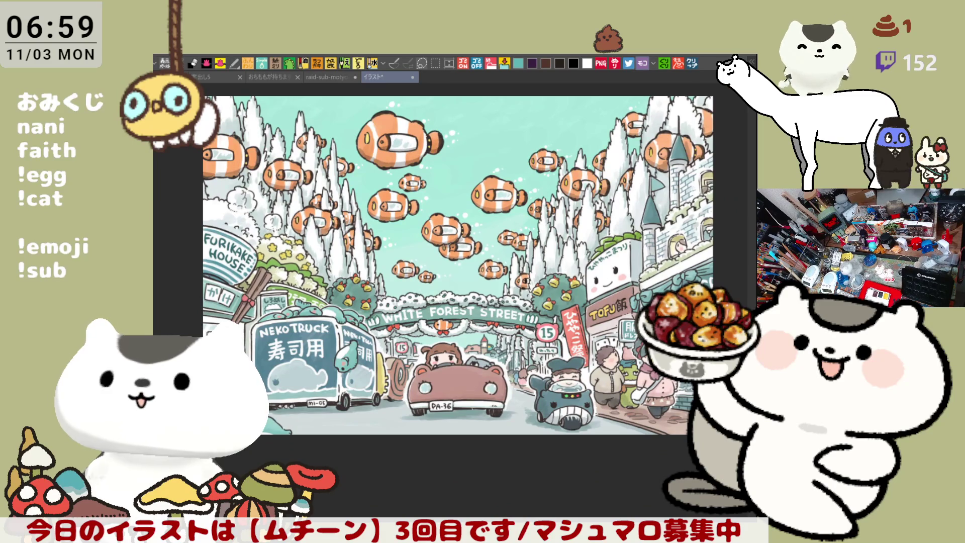
{"action": "left_click_drag", "start_coordinate": [647, 271], "coordinate": [602, 278]}
{"action": "scroll", "coordinate": [474, 243], "scroll_direction": "up", "scroll_amount": 1}
{"action": "mouse_move", "coordinate": [474, 243]}
{"action": "left_mouse_down"}
{"action": "mouse_move", "coordinate": [550, 215]}
{"action": "mouse_move", "coordinate": [509, 297]}
{"action": "left_mouse_up"}
{"action": "scroll", "coordinate": [382, 406], "scroll_direction": "up", "scroll_amount": 1}
{"action": "scroll", "coordinate": [509, 297], "scroll_direction": "down", "scroll_amount": 1}
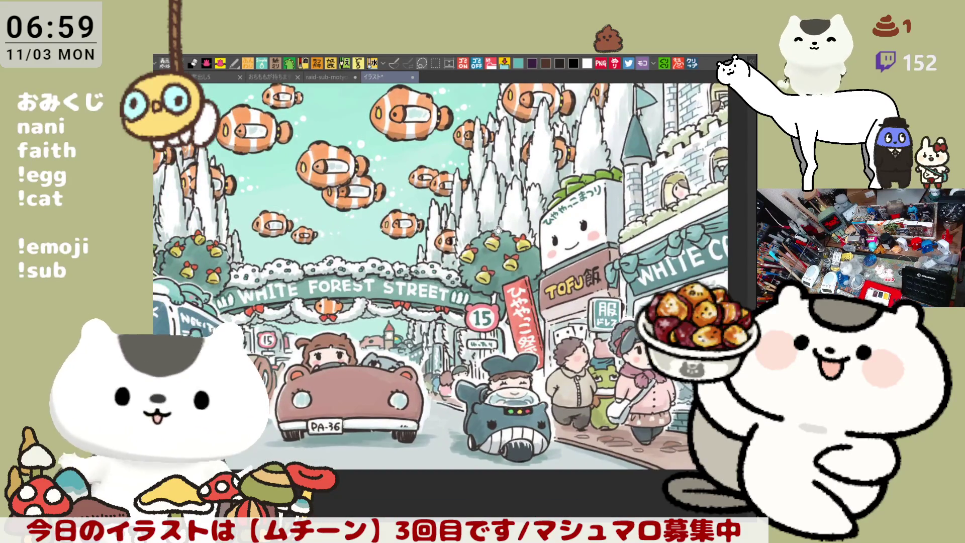
{"action": "scroll", "coordinate": [510, 298], "scroll_direction": "down", "scroll_amount": 1}
{"action": "mouse_move", "coordinate": [563, 160]}
{"action": "left_mouse_down"}
{"action": "mouse_move", "coordinate": [598, 200]}
{"action": "mouse_move", "coordinate": [488, 193]}
{"action": "mouse_move", "coordinate": [544, 219]}
{"action": "left_mouse_up"}
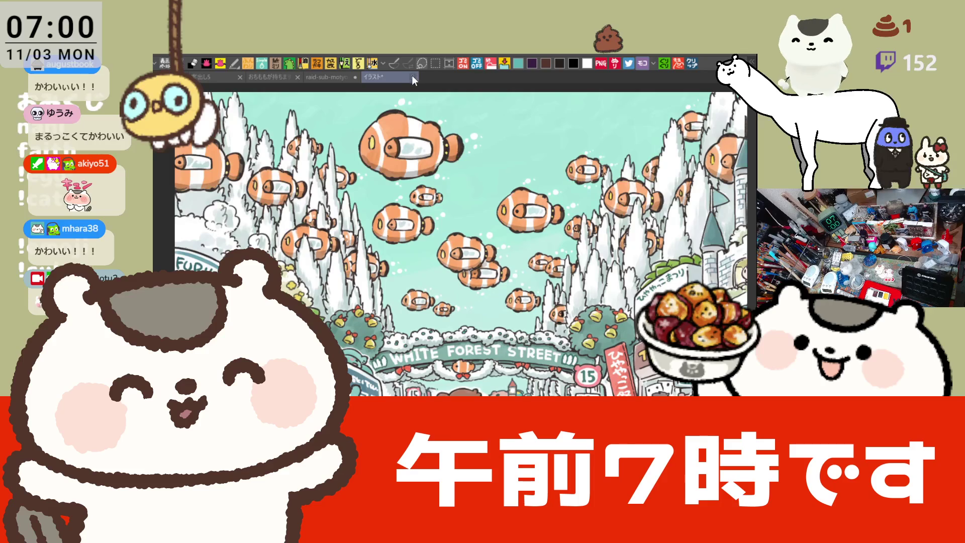
{"action": "key", "text": "ctrl+shift+Tab"}
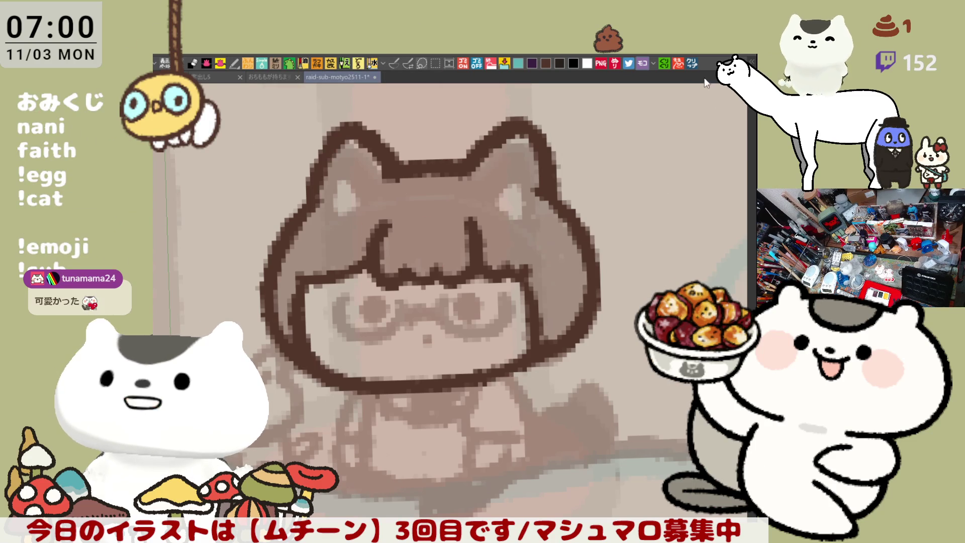
- Open the pastel amusement-park illustration in another tab
{"action": "left_click", "coordinate": [693, 65]}
- Zoom and pan around the macaron-ride illustration, fit it to the window with Ctrl+0, then close it
{"action": "scroll", "coordinate": [545, 315], "scroll_direction": "up", "scroll_amount": 4}
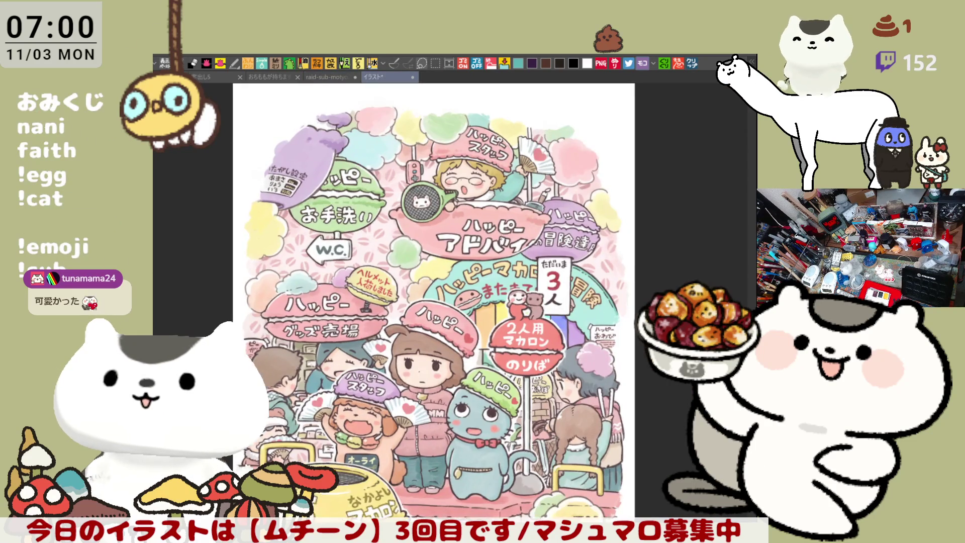
{"action": "left_click_drag", "start_coordinate": [545, 314], "coordinate": [551, 270]}
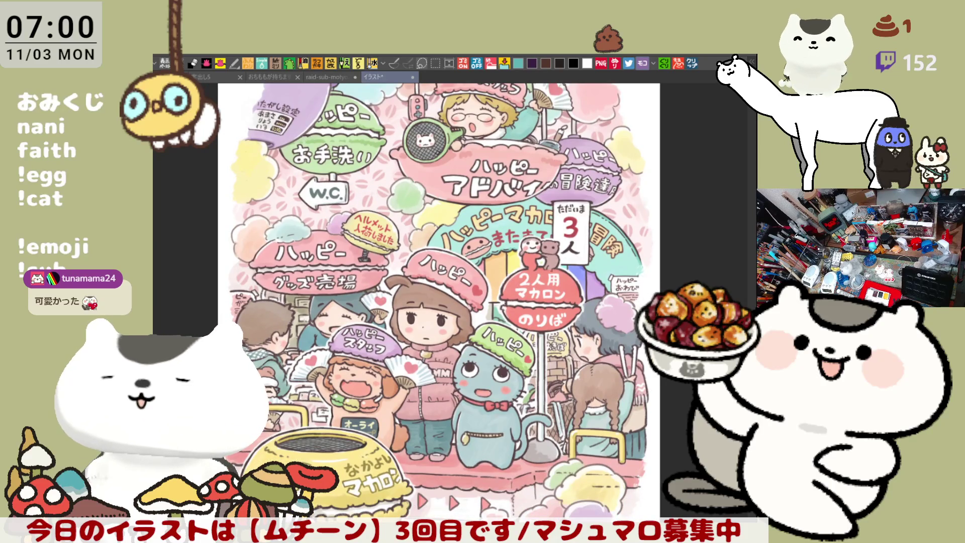
{"action": "scroll", "coordinate": [439, 192], "scroll_direction": "up", "scroll_amount": 3}
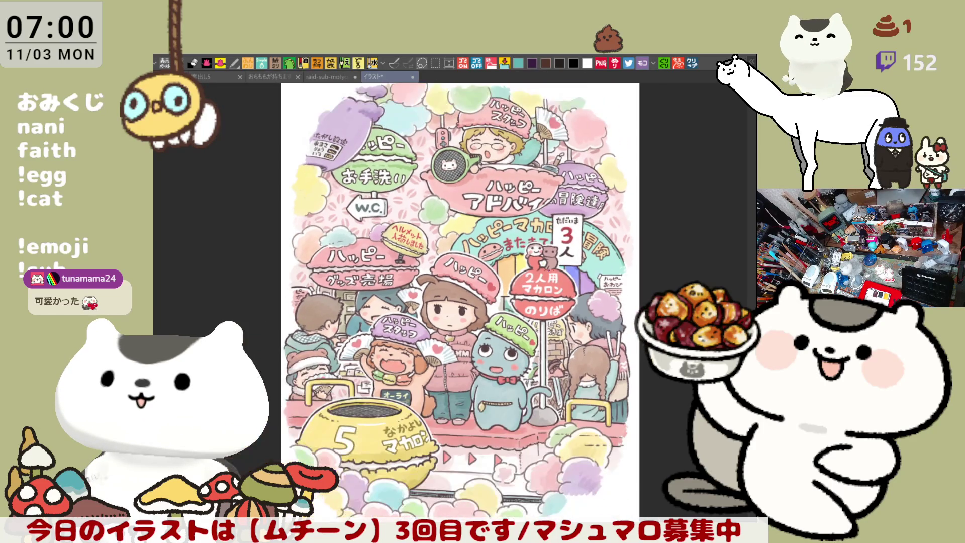
{"action": "key", "text": "ctrl+0"}
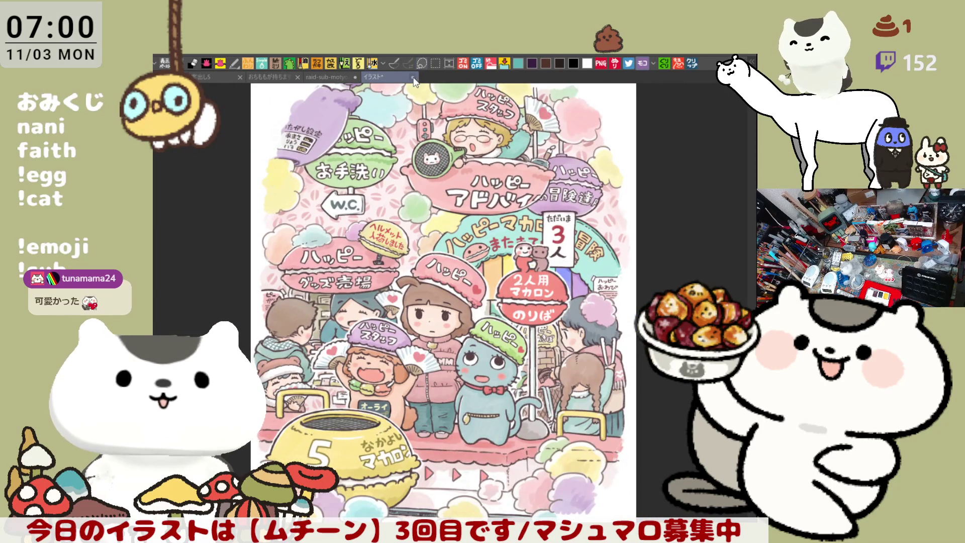
{"action": "key", "text": "ctrl+w"}
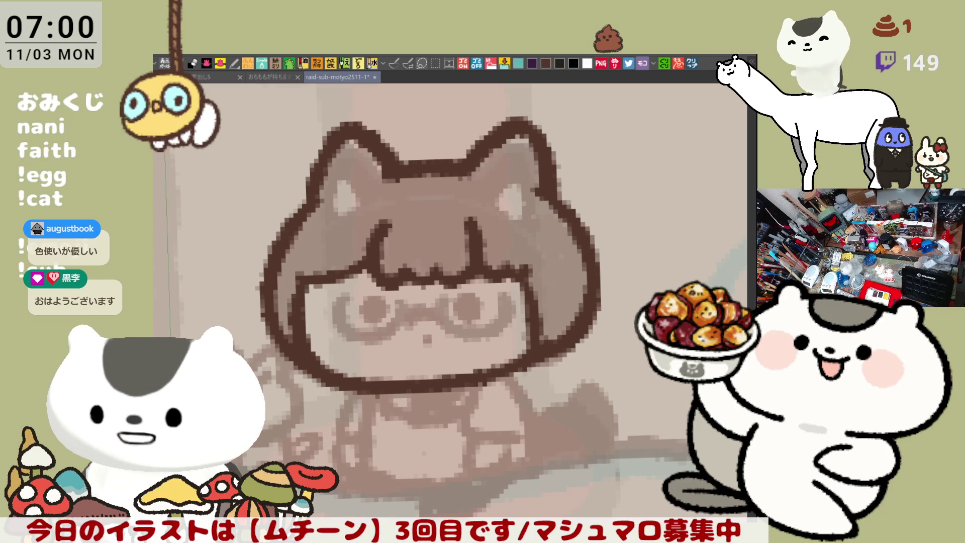
- Open the Ghibli Park illustration with the grinning Catbus in a new tab
{"action": "left_click", "coordinate": [692, 64]}
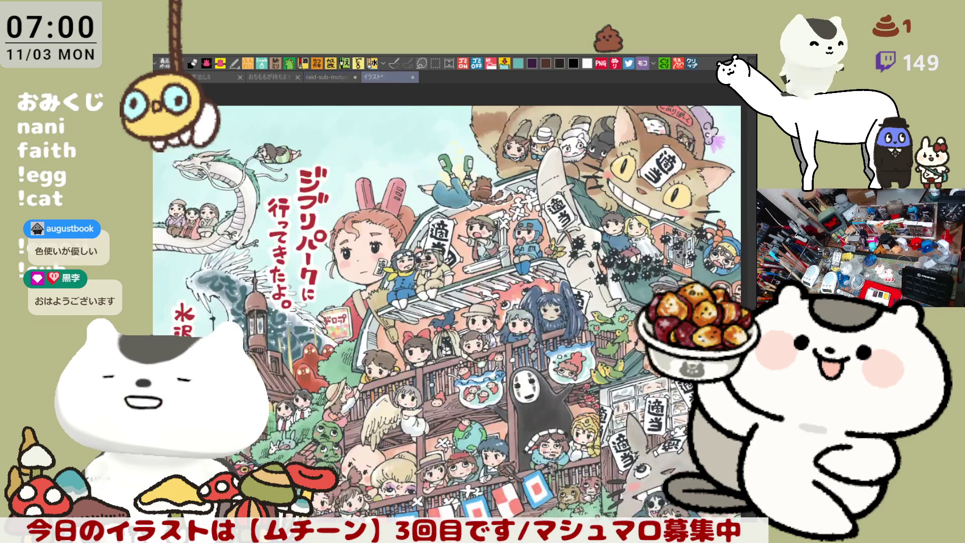
- Zoom and scroll around the Ghibli Park illustration, then close its tab to return to the girl drawing
{"action": "scroll", "coordinate": [450, 304], "scroll_direction": "up", "scroll_amount": 4}
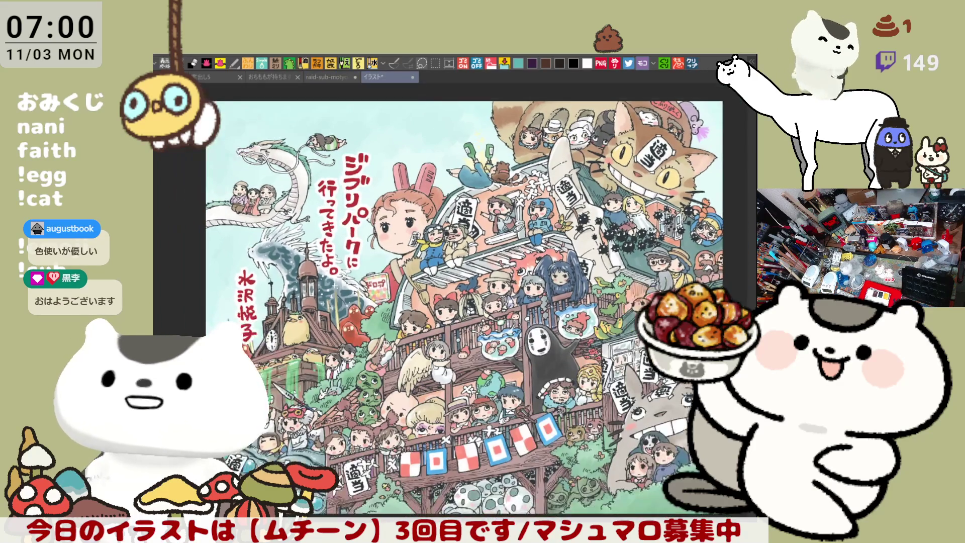
{"action": "scroll", "coordinate": [420, 414], "scroll_direction": "up", "scroll_amount": 2}
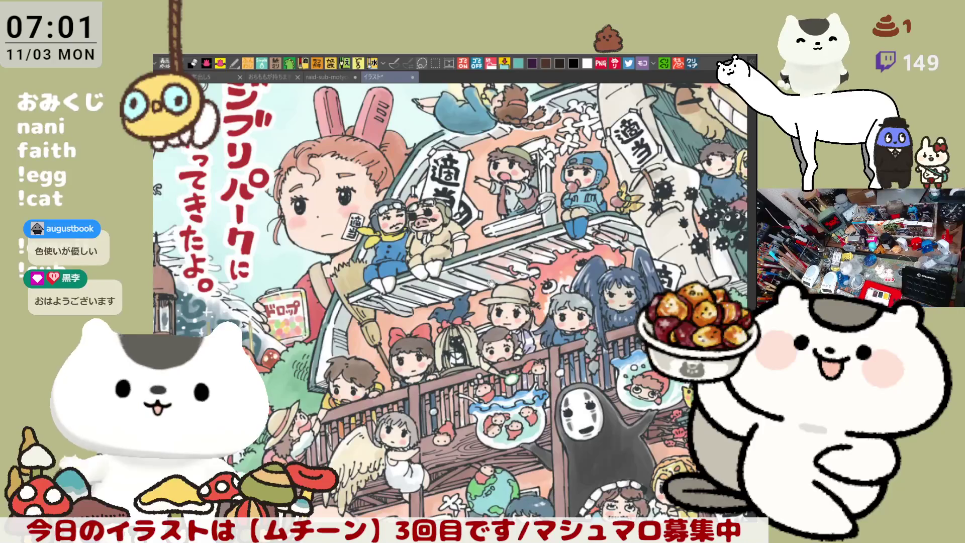
{"action": "scroll", "coordinate": [421, 414], "scroll_direction": "up", "scroll_amount": 1}
{"action": "scroll", "coordinate": [493, 305], "scroll_direction": "left", "scroll_amount": 4}
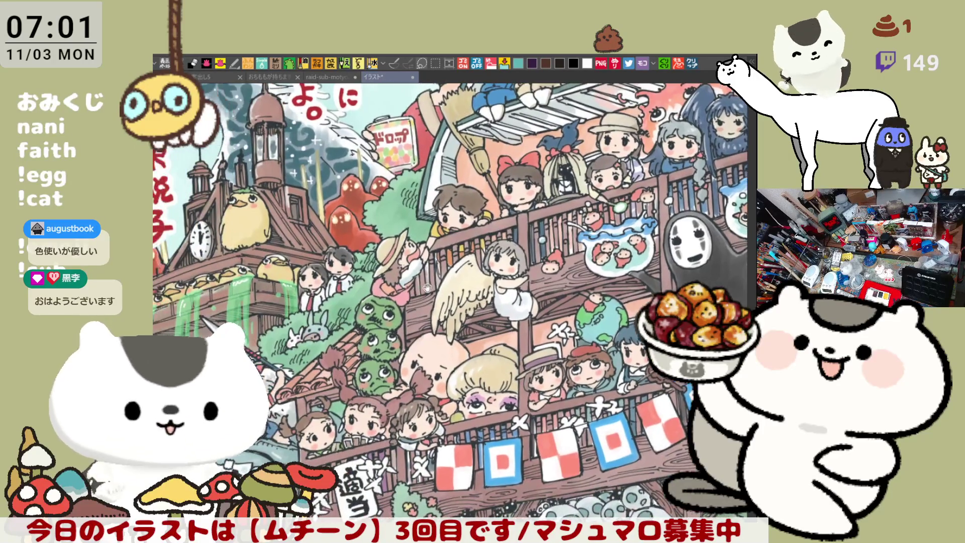
{"action": "scroll", "coordinate": [449, 301], "scroll_direction": "right", "scroll_amount": 4}
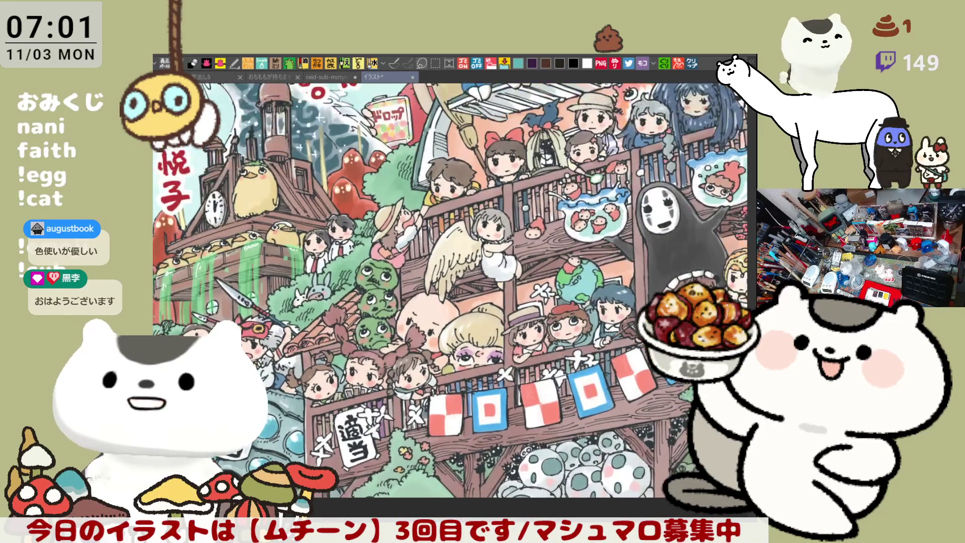
{"action": "scroll", "coordinate": [553, 200], "scroll_direction": "up", "scroll_amount": 3}
{"action": "scroll", "coordinate": [553, 200], "scroll_direction": "right", "scroll_amount": 5}
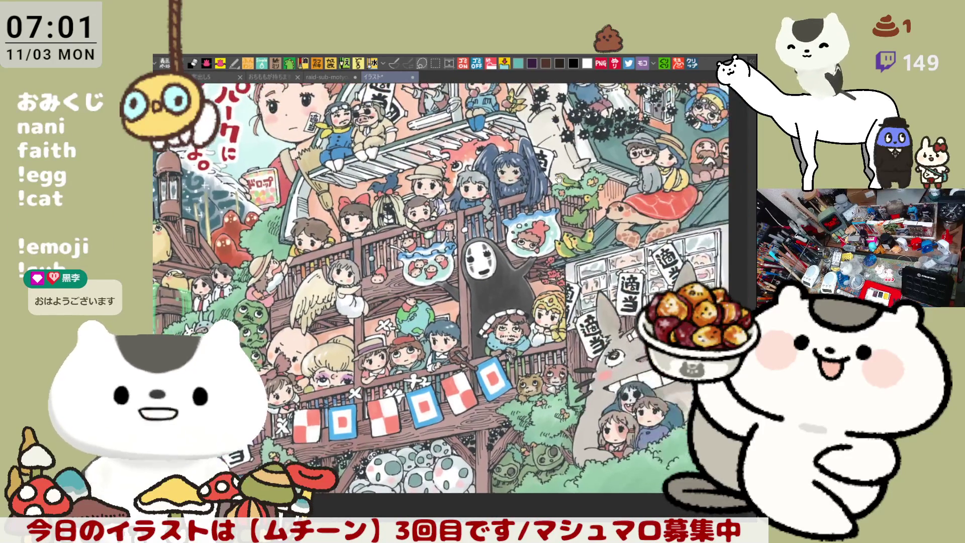
{"action": "scroll", "coordinate": [418, 301], "scroll_direction": "up", "scroll_amount": 5}
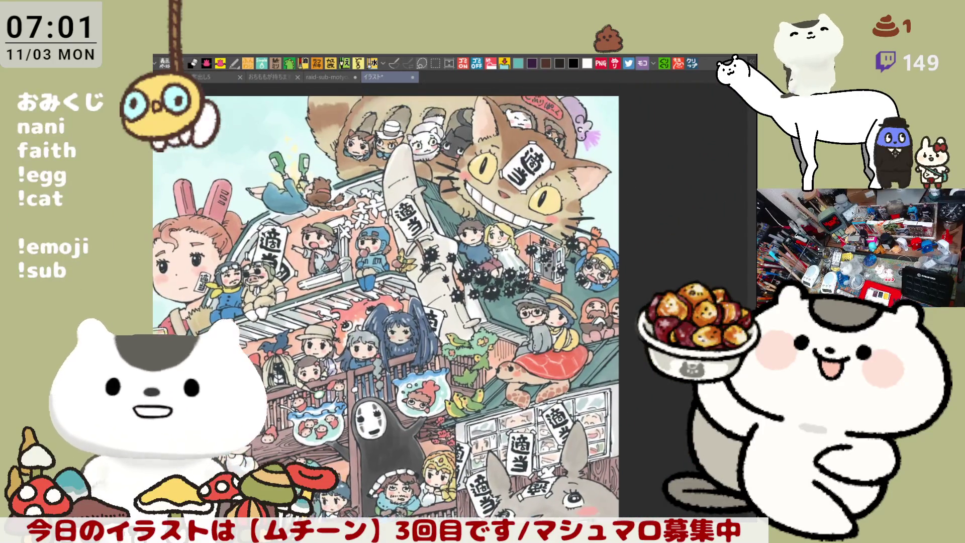
{"action": "scroll", "coordinate": [389, 211], "scroll_direction": "down", "scroll_amount": 3}
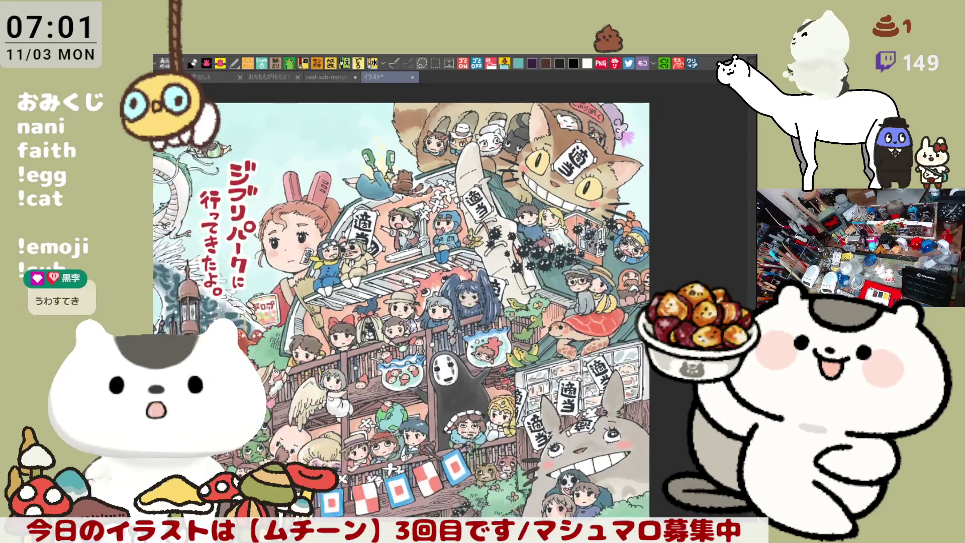
{"action": "left_click", "coordinate": [410, 76]}
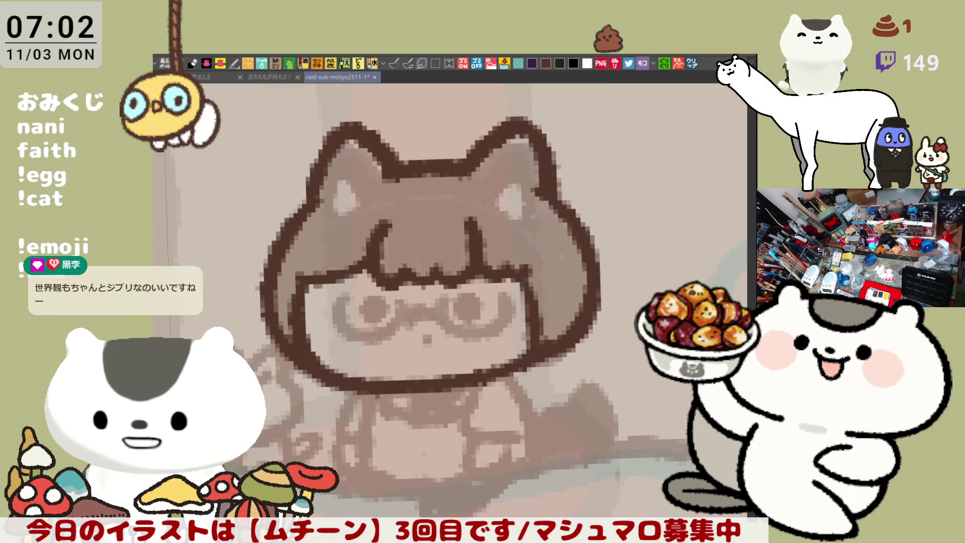
- Open the town illustration with the conveyor-sushi sign and fish-shaped ships
{"action": "left_click", "coordinate": [693, 64]}
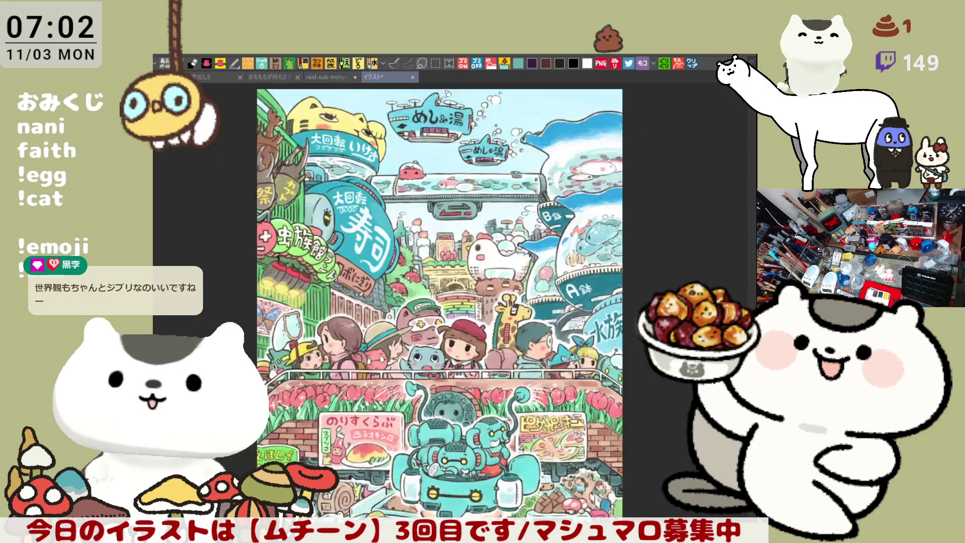
- Zoom and pan around the sushi town illustration, then close it with Ctrl+W
{"action": "scroll", "coordinate": [374, 292], "scroll_direction": "up", "scroll_amount": 1}
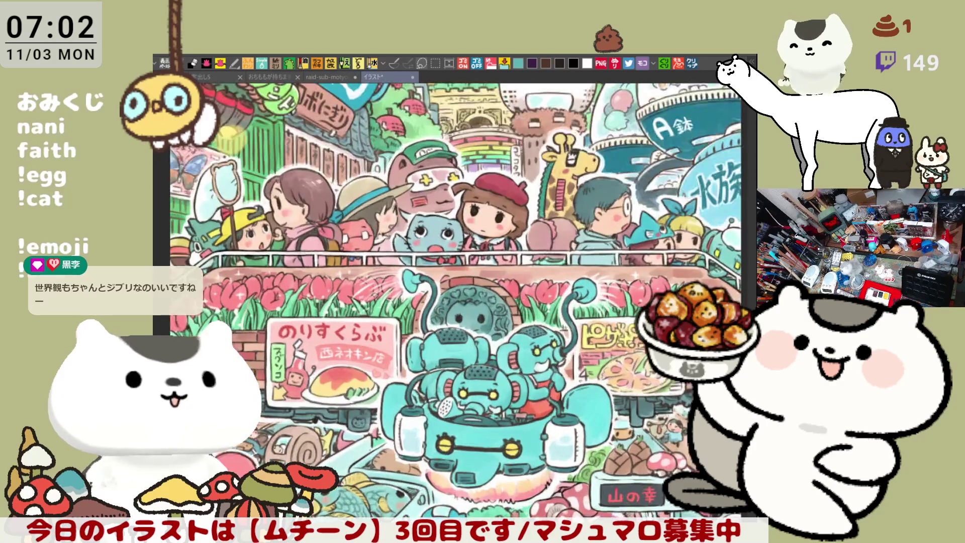
{"action": "left_click_drag", "start_coordinate": [390, 337], "coordinate": [403, 276]}
{"action": "scroll", "coordinate": [345, 338], "scroll_direction": "up", "scroll_amount": 5}
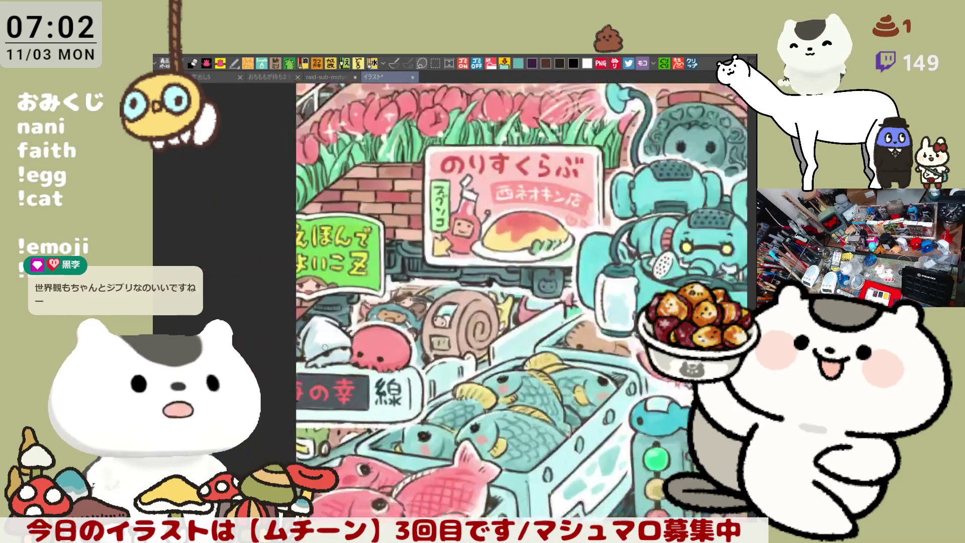
{"action": "scroll", "coordinate": [341, 322], "scroll_direction": "down", "scroll_amount": 5}
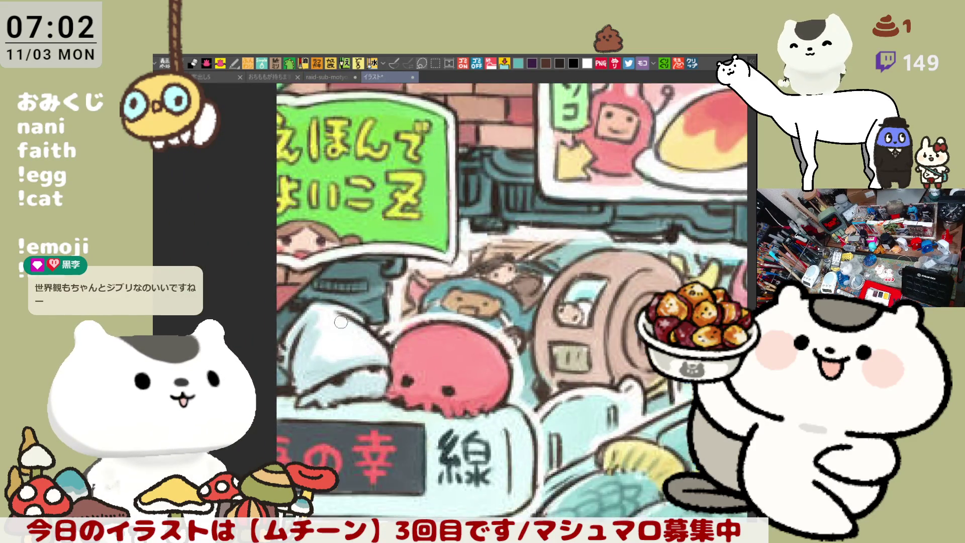
{"action": "scroll", "coordinate": [473, 262], "scroll_direction": "up", "scroll_amount": 10}
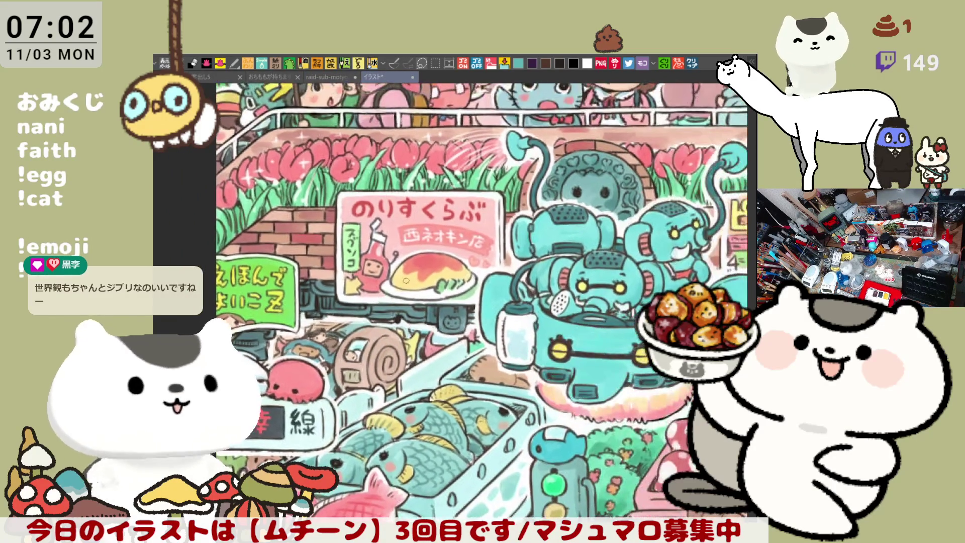
{"action": "scroll", "coordinate": [476, 280], "scroll_direction": "up", "scroll_amount": 5}
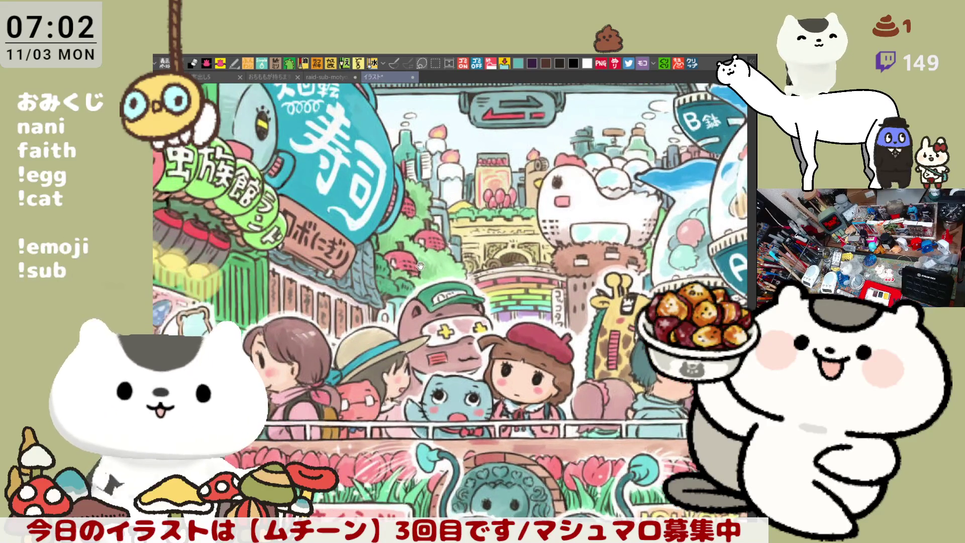
{"action": "scroll", "coordinate": [500, 275], "scroll_direction": "up", "scroll_amount": 5}
{"action": "scroll", "coordinate": [454, 132], "scroll_direction": "up", "scroll_amount": 5}
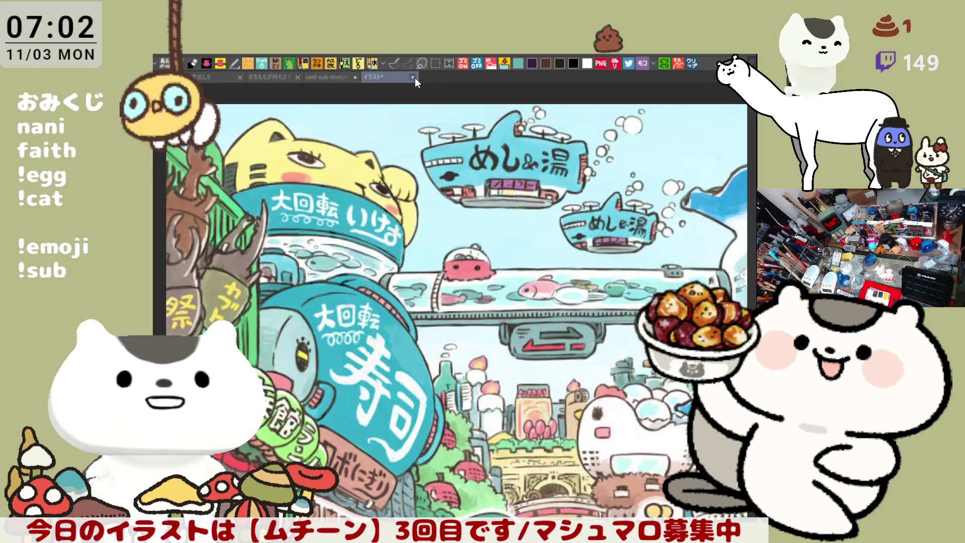
{"action": "key", "text": "ctrl+w"}
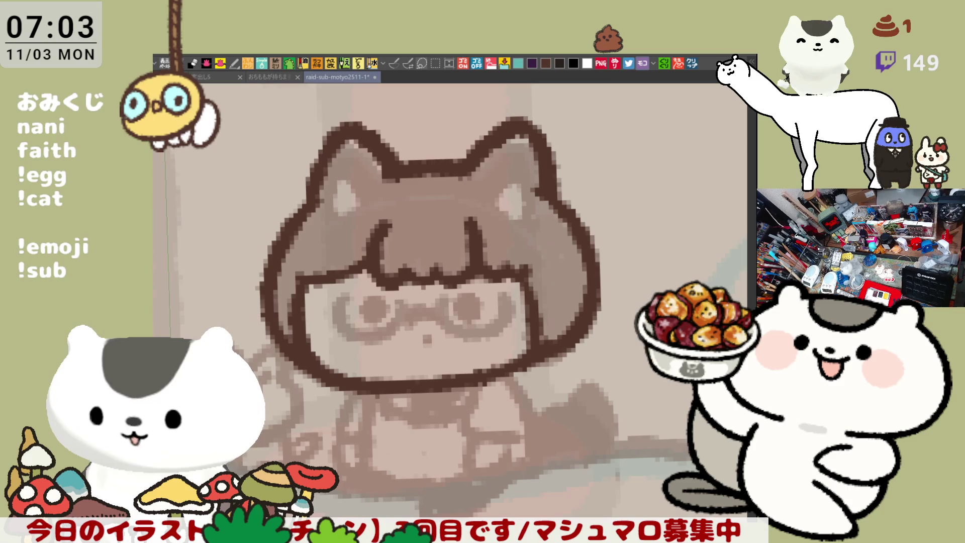
- Draw dark-brown inner-ear lines in the girl's cat ears, undoing unwanted strokes
{"action": "left_click_drag", "start_coordinate": [539, 274], "coordinate": [567, 216]}
{"action": "mouse_move", "coordinate": [559, 129]}
{"action": "left_mouse_down"}
{"action": "mouse_move", "coordinate": [561, 230]}
{"action": "mouse_move", "coordinate": [543, 236]}
{"action": "left_mouse_up"}
{"action": "left_click_drag", "start_coordinate": [553, 196], "coordinate": [550, 234]}
{"action": "key", "text": "ctrl+z"}
{"action": "mouse_move", "coordinate": [548, 201]}
{"action": "left_mouse_down"}
{"action": "mouse_move", "coordinate": [533, 241]}
{"action": "mouse_move", "coordinate": [555, 229]}
{"action": "mouse_move", "coordinate": [541, 231]}
{"action": "mouse_move", "coordinate": [548, 209]}
{"action": "mouse_move", "coordinate": [527, 181]}
{"action": "left_mouse_up"}
{"action": "key", "text": "ctrl+z"}
{"action": "key", "text": "ctrl+z"}
{"action": "mouse_move", "coordinate": [382, 230]}
{"action": "left_mouse_down"}
{"action": "mouse_move", "coordinate": [374, 198]}
{"action": "mouse_move", "coordinate": [395, 221]}
{"action": "mouse_move", "coordinate": [390, 234]}
{"action": "left_mouse_up"}
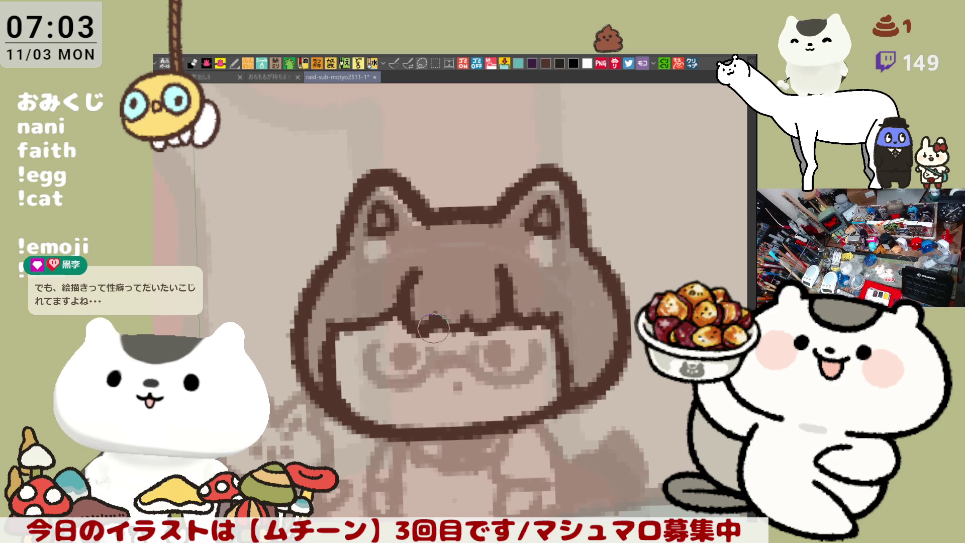
- Paint dark pupils inside both lenses of her glasses and darken the nose dot
{"action": "left_click_drag", "start_coordinate": [433, 328], "coordinate": [418, 267]}
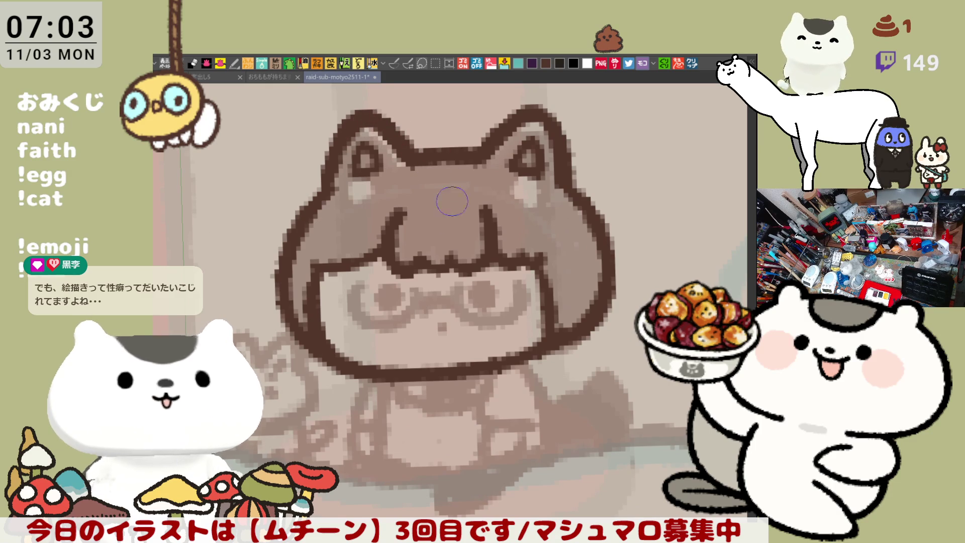
{"action": "left_click_drag", "start_coordinate": [452, 201], "coordinate": [438, 164]}
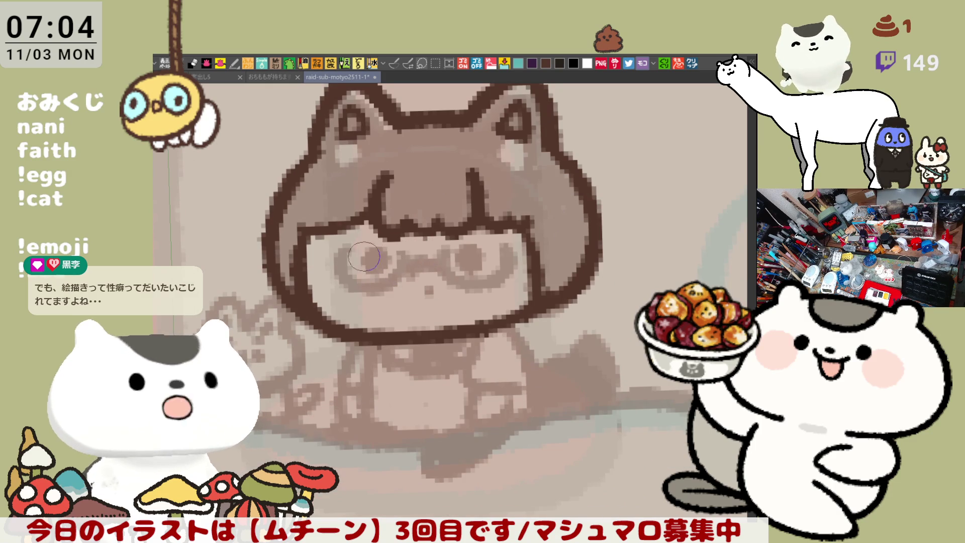
{"action": "left_click_drag", "start_coordinate": [367, 264], "coordinate": [378, 260]}
{"action": "mouse_move", "coordinate": [460, 254]}
{"action": "left_mouse_down"}
{"action": "mouse_move", "coordinate": [472, 250]}
{"action": "mouse_move", "coordinate": [460, 271]}
{"action": "mouse_move", "coordinate": [470, 263]}
{"action": "left_mouse_up"}
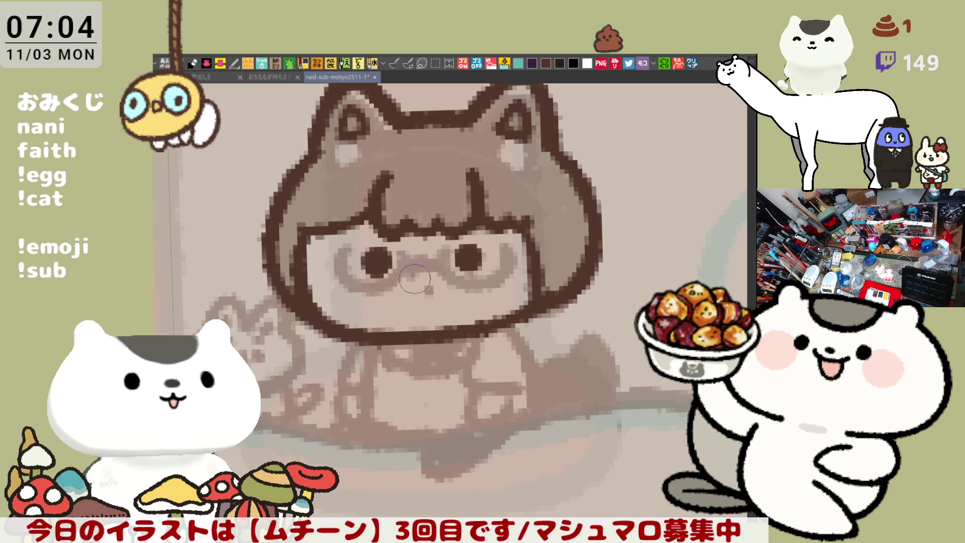
{"action": "left_click", "coordinate": [428, 290]}
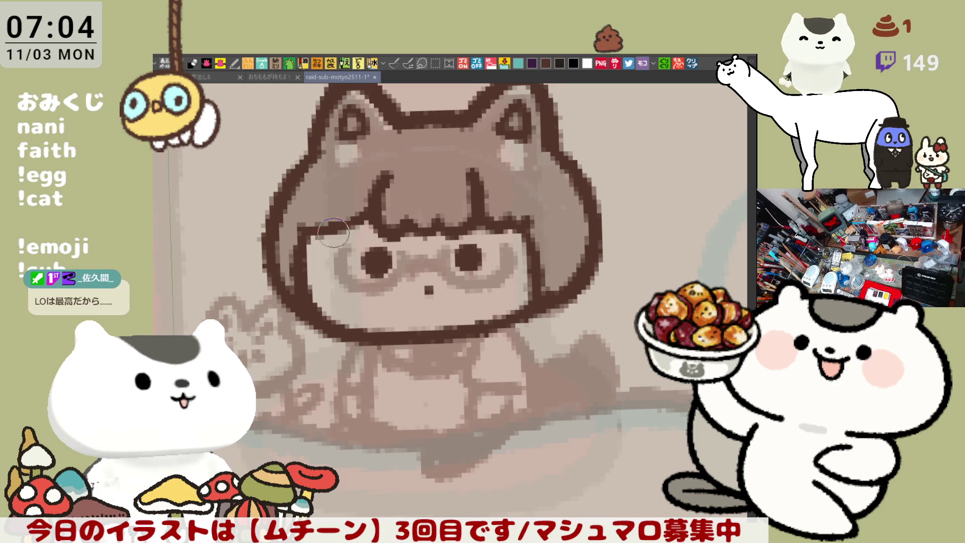
- Darken the left edge of the girl's bangs
{"action": "left_click", "coordinate": [302, 230]}
{"action": "left_click_drag", "start_coordinate": [300, 233], "coordinate": [299, 244]}
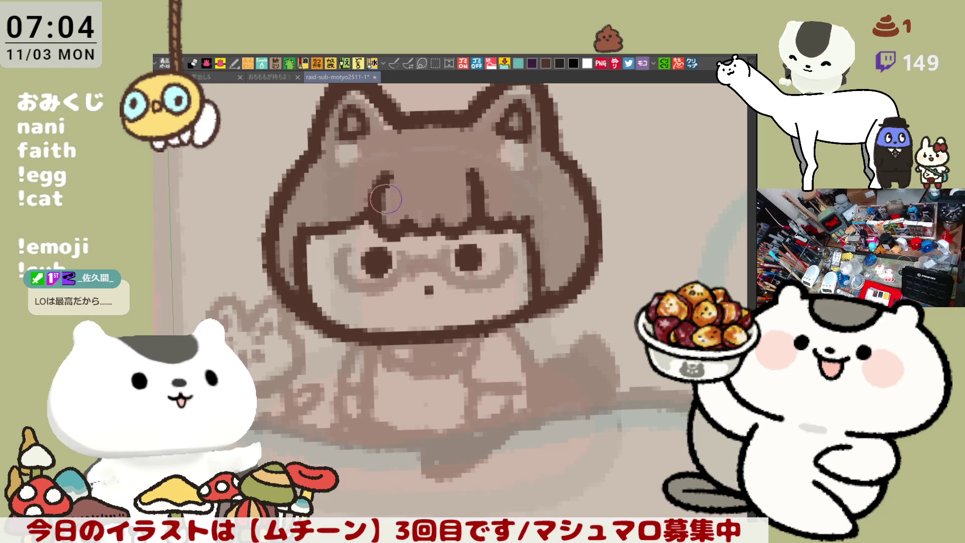
{"action": "left_click_drag", "start_coordinate": [387, 199], "coordinate": [366, 226]}
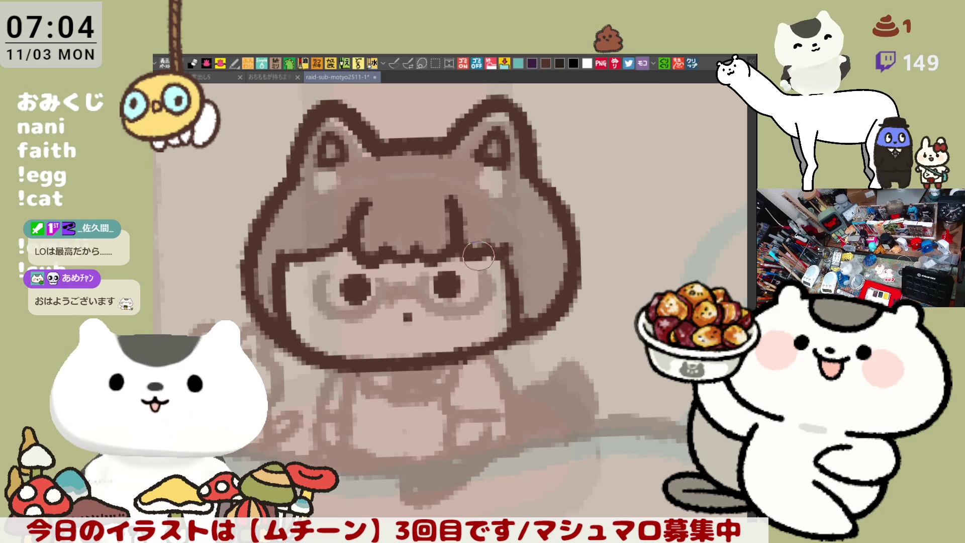
{"action": "left_click_drag", "start_coordinate": [465, 297], "coordinate": [498, 287]}
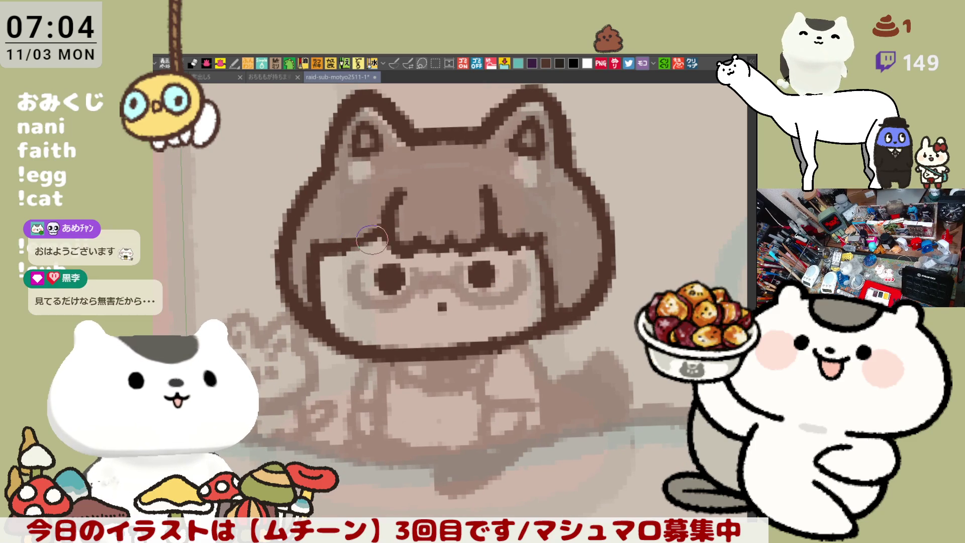
{"action": "left_click_drag", "start_coordinate": [443, 211], "coordinate": [489, 265]}
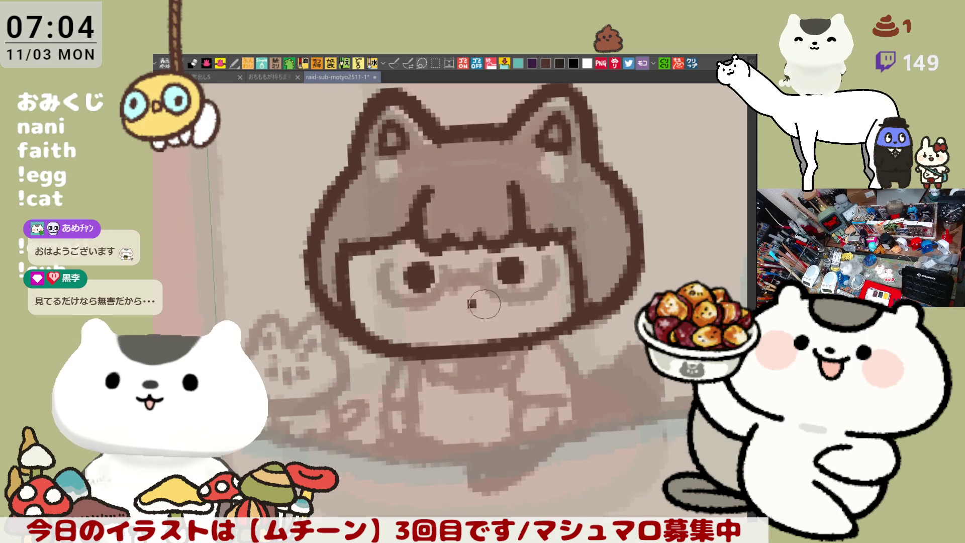
{"action": "left_click_drag", "start_coordinate": [500, 361], "coordinate": [458, 301]}
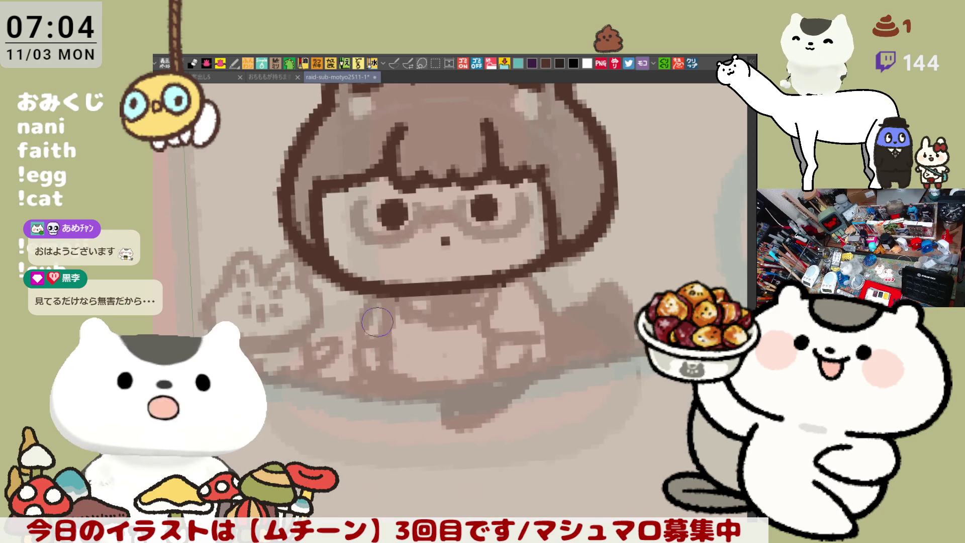
- Draw the lines below the chin and the right arm outline, retrying the arm stroke until it fits
{"action": "mouse_move", "coordinate": [367, 293]}
{"action": "left_mouse_down"}
{"action": "mouse_move", "coordinate": [359, 329]}
{"action": "mouse_move", "coordinate": [377, 339]}
{"action": "left_mouse_up"}
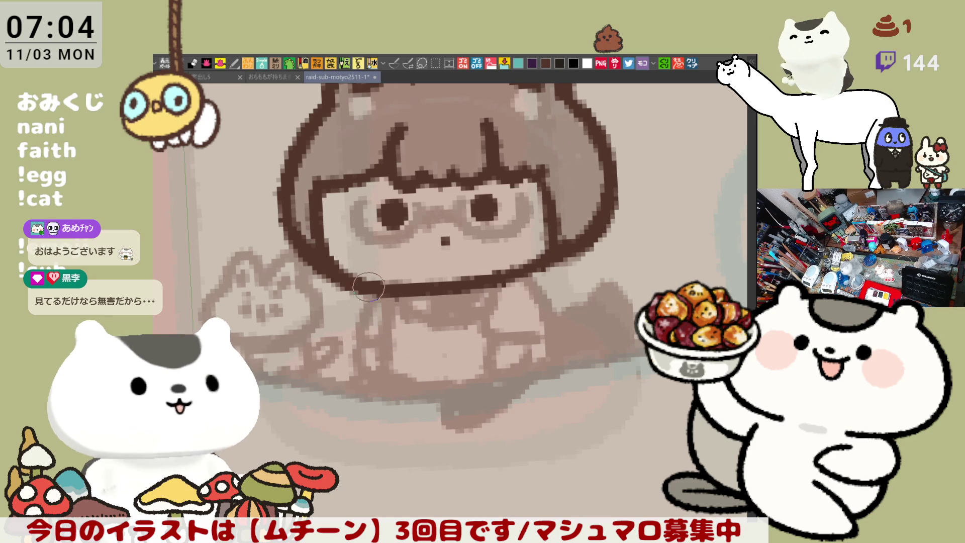
{"action": "key", "text": "ctrl+z"}
{"action": "key", "text": "ctrl+z"}
{"action": "key", "text": "ctrl+z"}
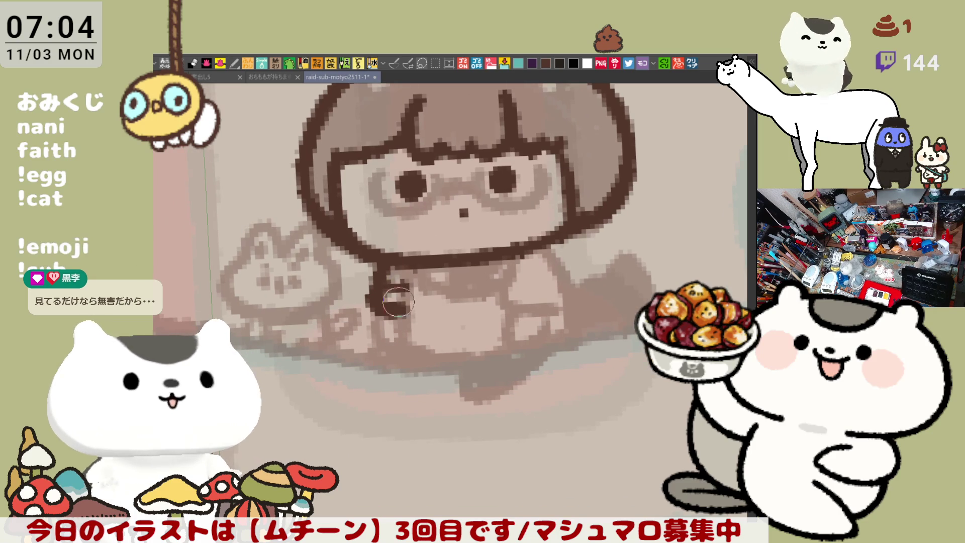
{"action": "mouse_move", "coordinate": [392, 274]}
{"action": "left_mouse_down"}
{"action": "mouse_move", "coordinate": [374, 321]}
{"action": "mouse_move", "coordinate": [404, 315]}
{"action": "mouse_move", "coordinate": [402, 297]}
{"action": "mouse_move", "coordinate": [408, 318]}
{"action": "left_mouse_up"}
{"action": "left_click_drag", "start_coordinate": [515, 259], "coordinate": [558, 312]}
{"action": "key", "text": "ctrl+z"}
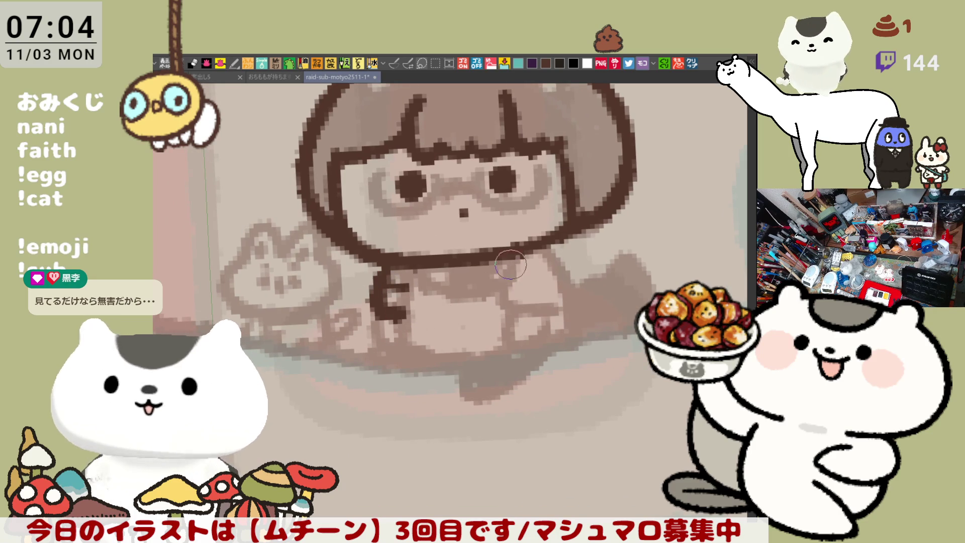
{"action": "left_click_drag", "start_coordinate": [516, 259], "coordinate": [559, 313]}
{"action": "key", "text": "ctrl+z"}
{"action": "left_click_drag", "start_coordinate": [515, 254], "coordinate": [558, 308]}
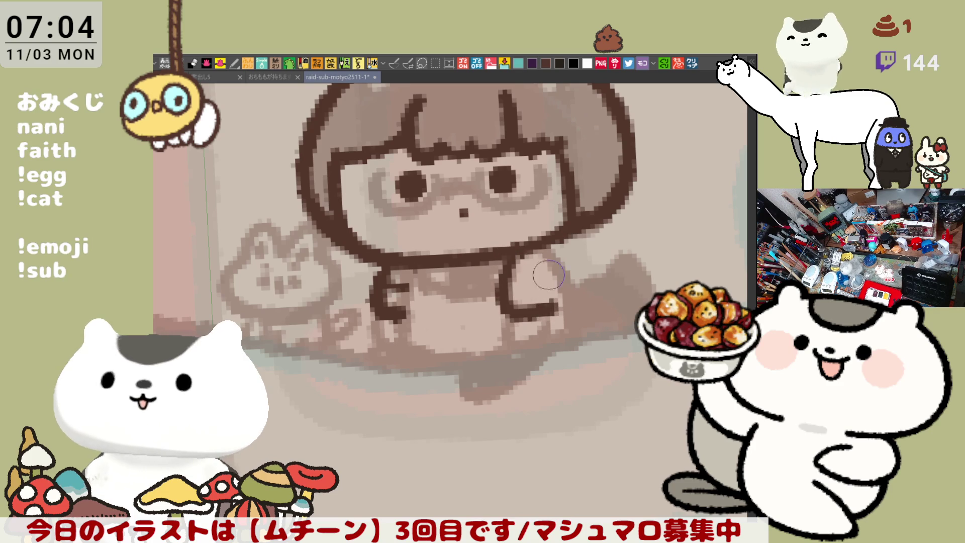
{"action": "key", "text": "ctrl+z"}
{"action": "left_click_drag", "start_coordinate": [509, 254], "coordinate": [555, 322]}
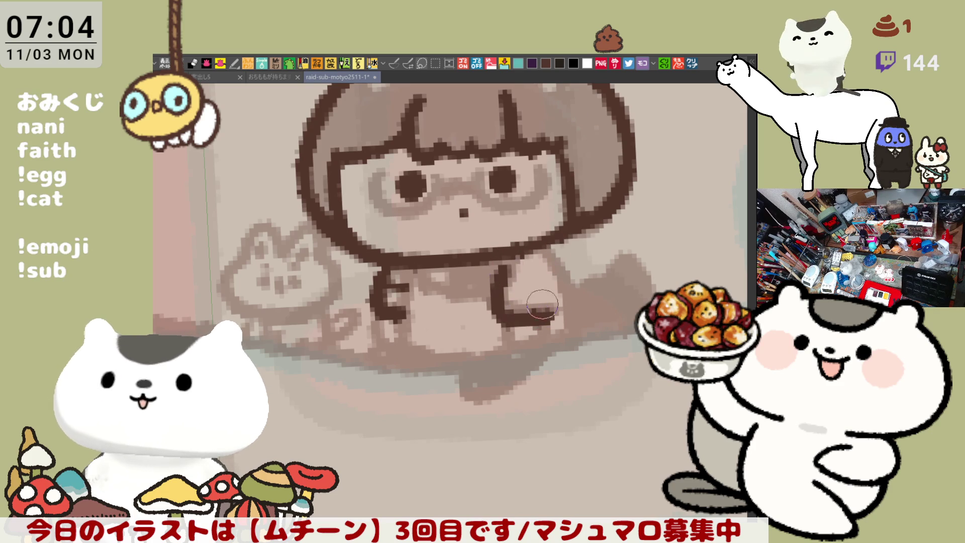
- Outline the right side of the body and add a line across the right arm
{"action": "left_click_drag", "start_coordinate": [547, 250], "coordinate": [573, 332]}
{"action": "key", "text": "ctrl+z"}
{"action": "left_click_drag", "start_coordinate": [547, 250], "coordinate": [573, 334]}
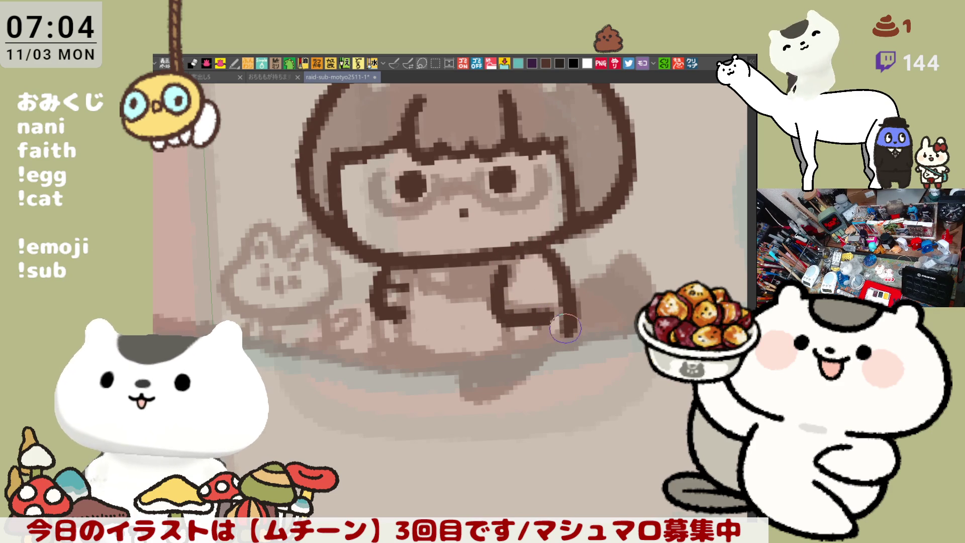
{"action": "left_click_drag", "start_coordinate": [500, 301], "coordinate": [556, 303]}
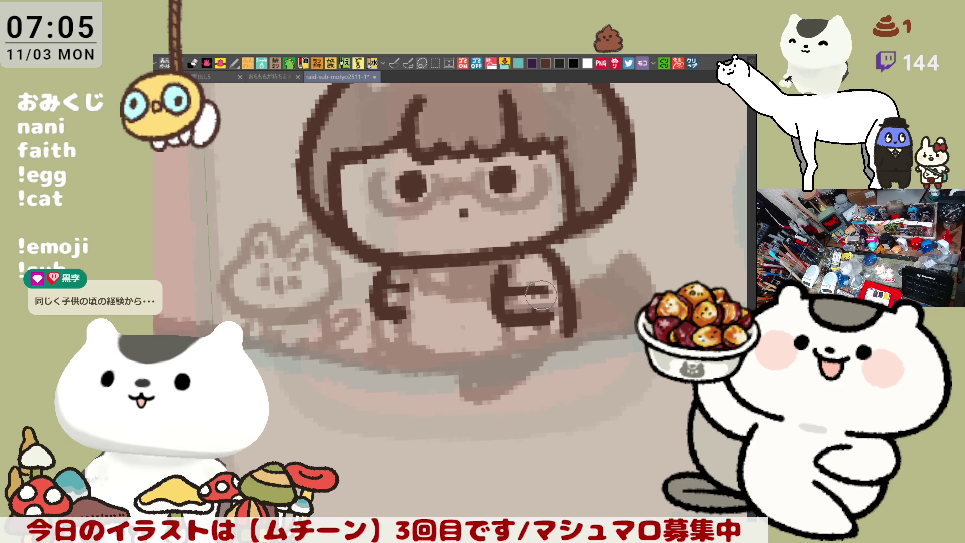
{"action": "left_click_drag", "start_coordinate": [550, 263], "coordinate": [549, 298]}
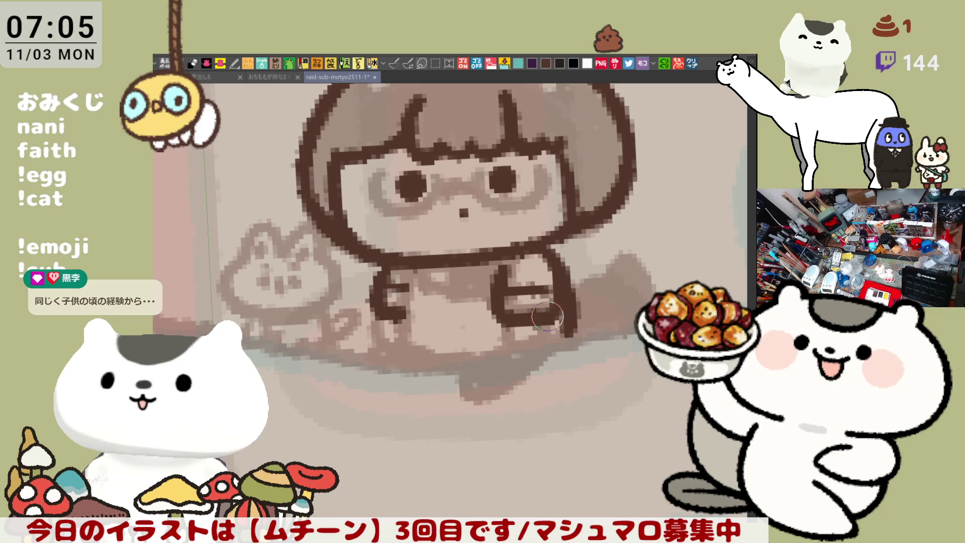
- Extend and refine the leg outlines downward, tidying the bottom of the left leg
{"action": "scroll", "coordinate": [544, 295], "scroll_direction": "down", "scroll_amount": 2}
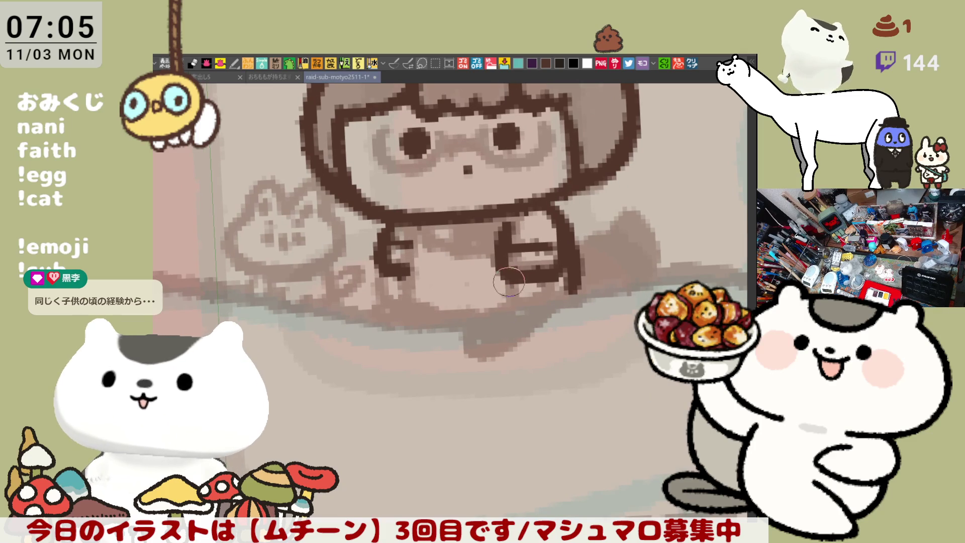
{"action": "left_click_drag", "start_coordinate": [499, 267], "coordinate": [517, 315]}
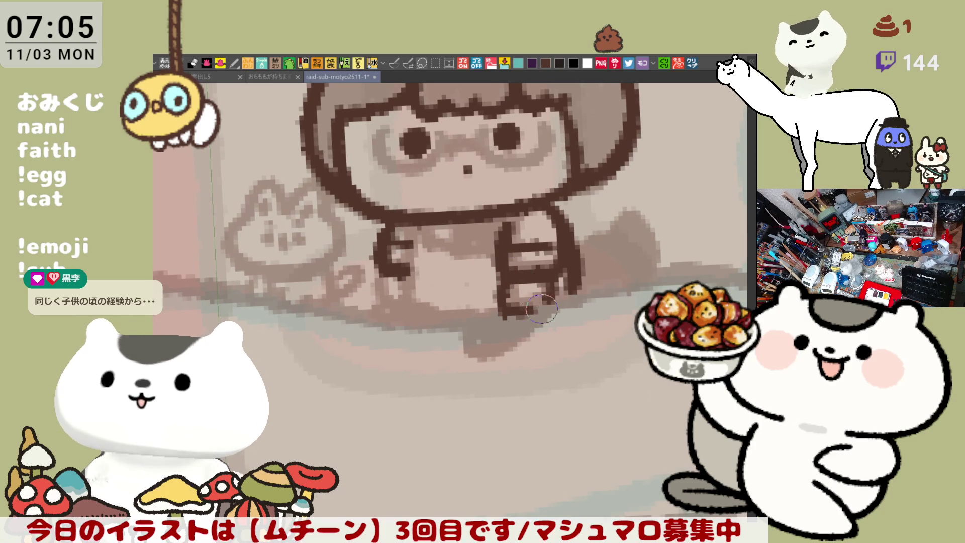
{"action": "left_click_drag", "start_coordinate": [548, 307], "coordinate": [606, 316]}
{"action": "mouse_move", "coordinate": [438, 263]}
{"action": "left_mouse_down"}
{"action": "mouse_move", "coordinate": [436, 302]}
{"action": "mouse_move", "coordinate": [471, 289]}
{"action": "mouse_move", "coordinate": [454, 326]}
{"action": "left_mouse_up"}
{"action": "mouse_move", "coordinate": [480, 234]}
{"action": "left_mouse_down"}
{"action": "mouse_move", "coordinate": [457, 301]}
{"action": "mouse_move", "coordinate": [462, 322]}
{"action": "left_mouse_up"}
{"action": "left_click_drag", "start_coordinate": [531, 347], "coordinate": [489, 428]}
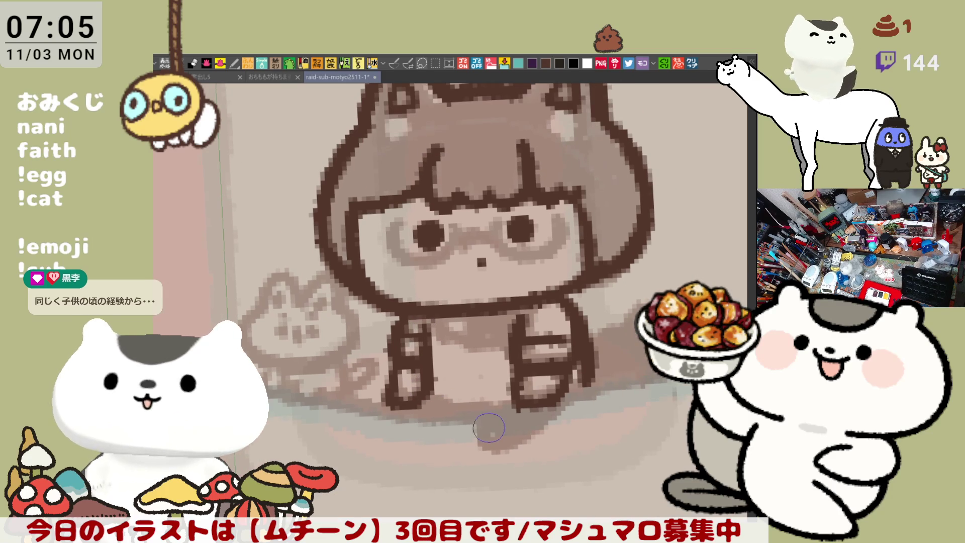
{"action": "scroll", "coordinate": [489, 427], "scroll_direction": "down", "scroll_amount": 5}
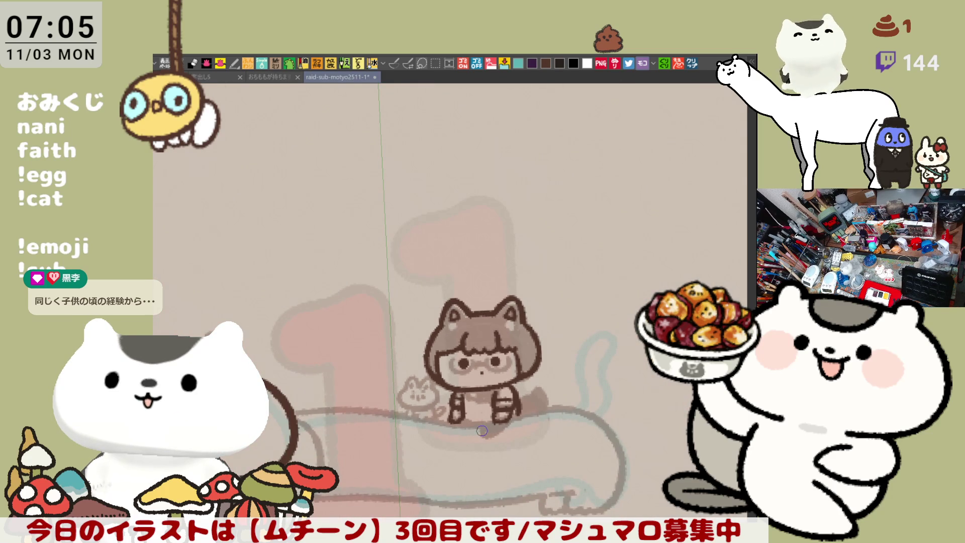
- Ink the girl's lower body edge and the line along her collar in dark brown
{"action": "scroll", "coordinate": [481, 431], "scroll_direction": "up", "scroll_amount": 3}
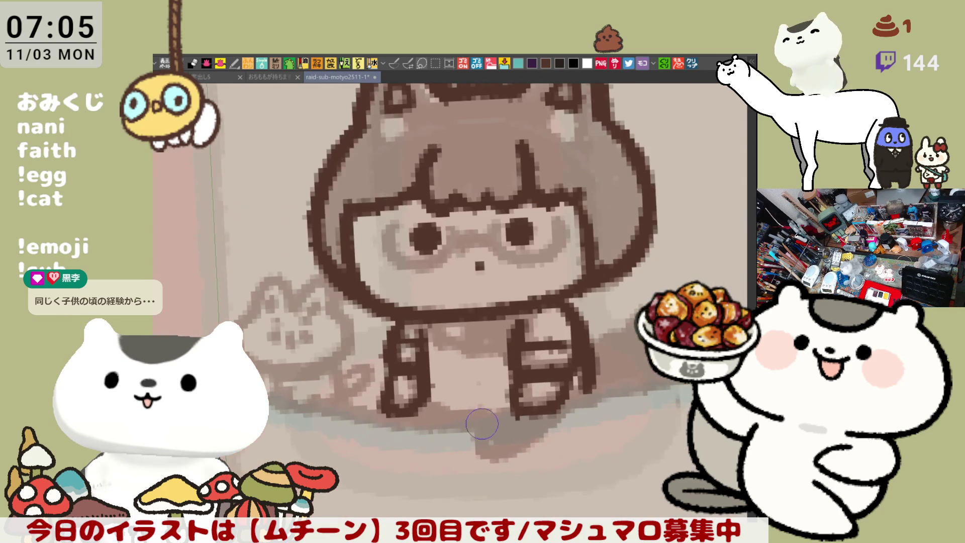
{"action": "scroll", "coordinate": [482, 422], "scroll_direction": "down", "scroll_amount": 2}
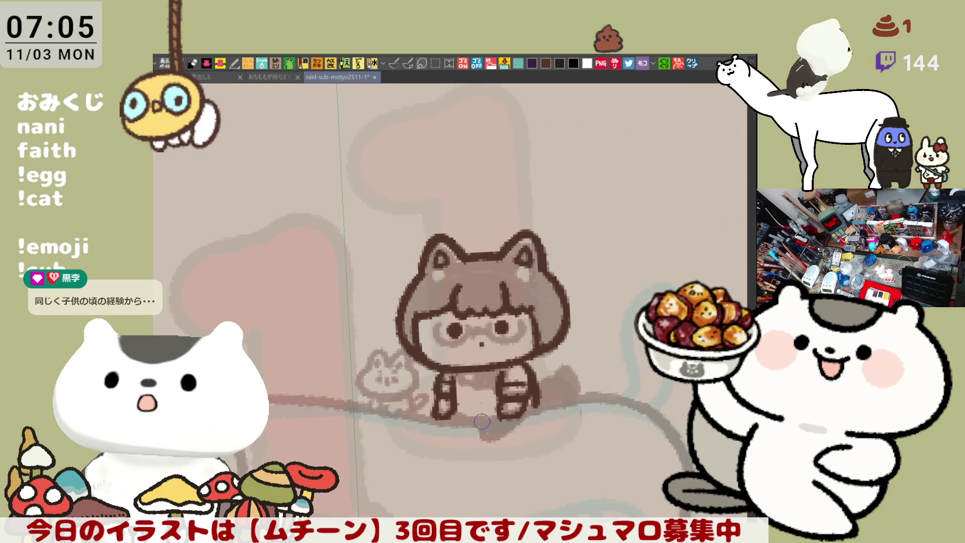
{"action": "scroll", "coordinate": [482, 421], "scroll_direction": "down", "scroll_amount": 3}
{"action": "scroll", "coordinate": [512, 330], "scroll_direction": "up", "scroll_amount": 3}
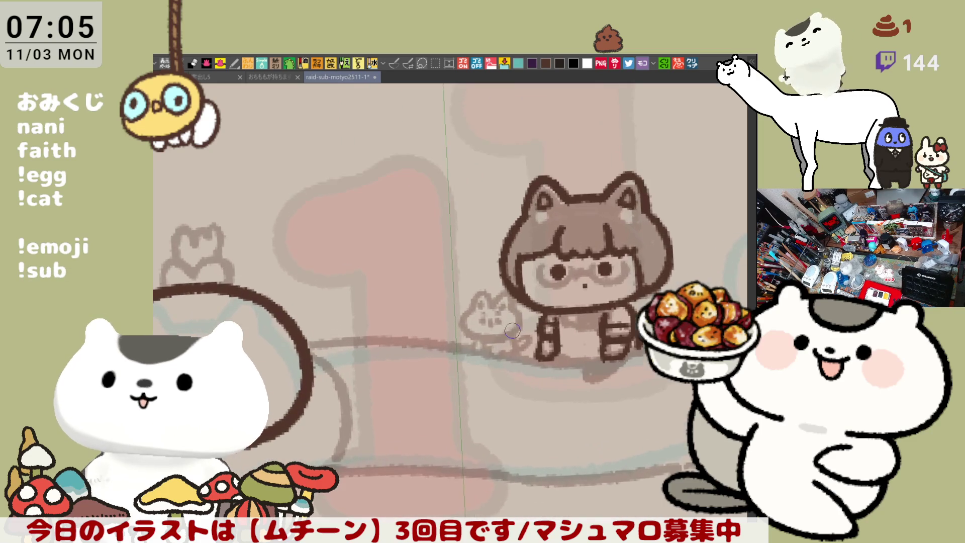
{"action": "scroll", "coordinate": [512, 331], "scroll_direction": "up", "scroll_amount": 3}
{"action": "scroll", "coordinate": [512, 326], "scroll_direction": "up", "scroll_amount": 2}
{"action": "mouse_move", "coordinate": [480, 327]}
{"action": "left_mouse_down"}
{"action": "mouse_move", "coordinate": [468, 331]}
{"action": "mouse_move", "coordinate": [523, 347]}
{"action": "mouse_move", "coordinate": [503, 311]}
{"action": "mouse_move", "coordinate": [496, 318]}
{"action": "left_mouse_up"}
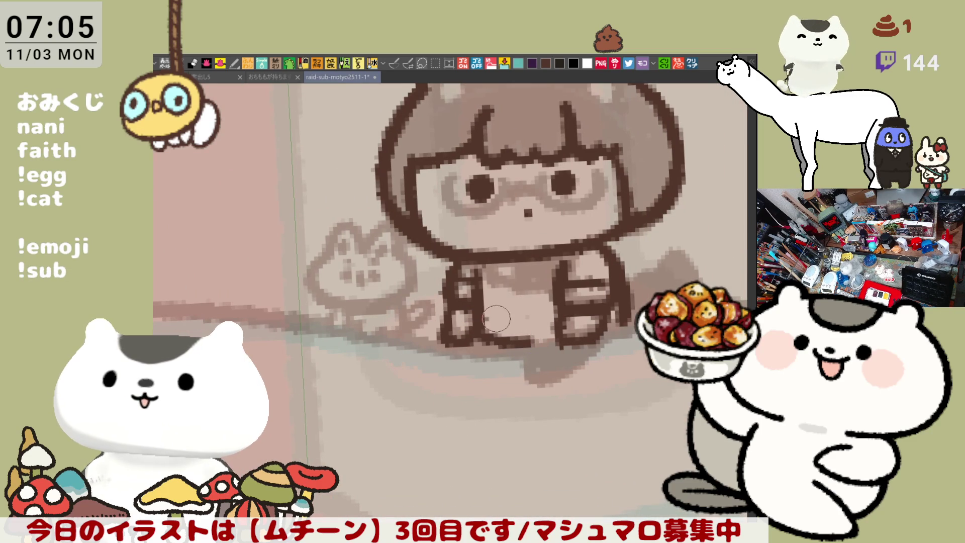
{"action": "mouse_move", "coordinate": [470, 264]}
{"action": "left_mouse_down"}
{"action": "mouse_move", "coordinate": [558, 277]}
{"action": "mouse_move", "coordinate": [512, 254]}
{"action": "mouse_move", "coordinate": [573, 261]}
{"action": "left_mouse_up"}
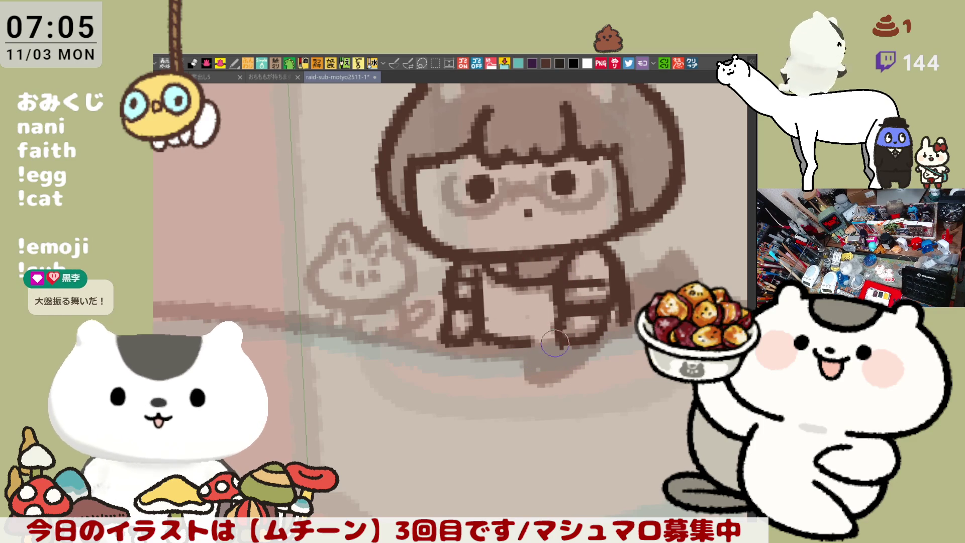
- Ink and rework the small tail beside the girl, erasing the darker strokes
{"action": "mouse_move", "coordinate": [526, 355]}
{"action": "left_mouse_down"}
{"action": "mouse_move", "coordinate": [524, 366]}
{"action": "mouse_move", "coordinate": [553, 383]}
{"action": "mouse_move", "coordinate": [617, 343]}
{"action": "left_mouse_up"}
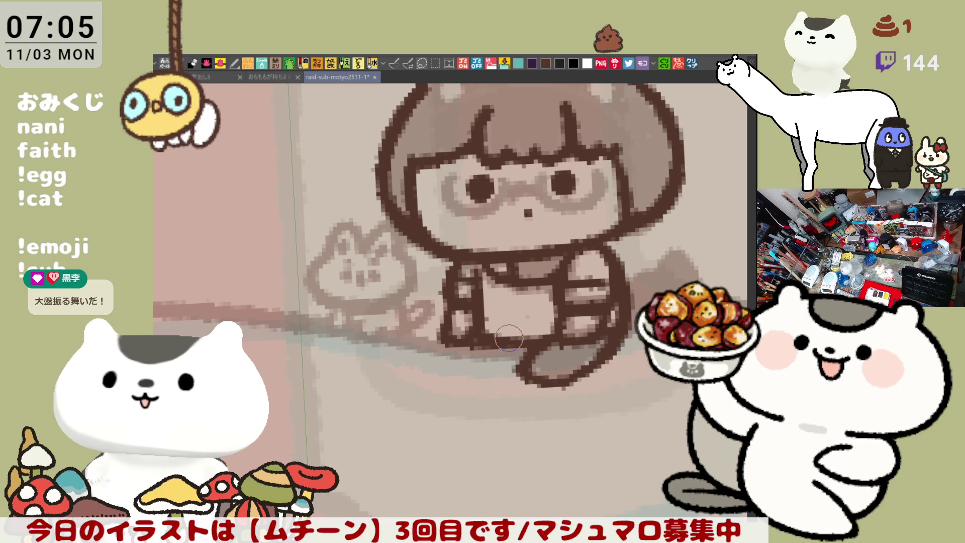
{"action": "mouse_move", "coordinate": [658, 287]}
{"action": "left_mouse_down"}
{"action": "mouse_move", "coordinate": [525, 324]}
{"action": "mouse_move", "coordinate": [578, 282]}
{"action": "mouse_move", "coordinate": [601, 302]}
{"action": "mouse_move", "coordinate": [595, 337]}
{"action": "left_mouse_up"}
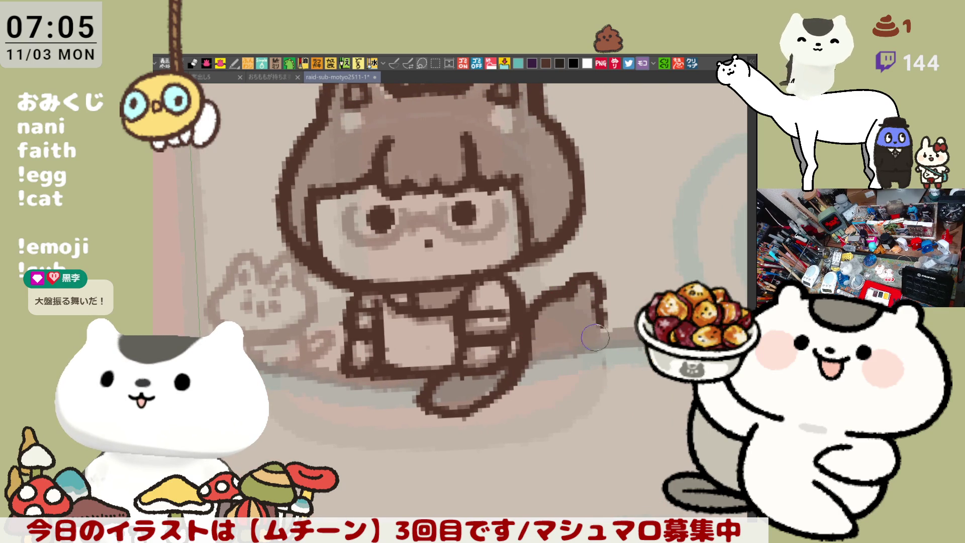
{"action": "key", "text": "ctrl+z"}
{"action": "key", "text": "ctrl+z"}
{"action": "key", "text": "ctrl+z"}
{"action": "mouse_move", "coordinate": [534, 297]}
{"action": "left_mouse_down"}
{"action": "mouse_move", "coordinate": [591, 281]}
{"action": "mouse_move", "coordinate": [593, 347]}
{"action": "mouse_move", "coordinate": [540, 304]}
{"action": "mouse_move", "coordinate": [526, 307]}
{"action": "mouse_move", "coordinate": [571, 327]}
{"action": "left_mouse_up"}
{"action": "left_click_drag", "start_coordinate": [556, 390], "coordinate": [512, 347]}
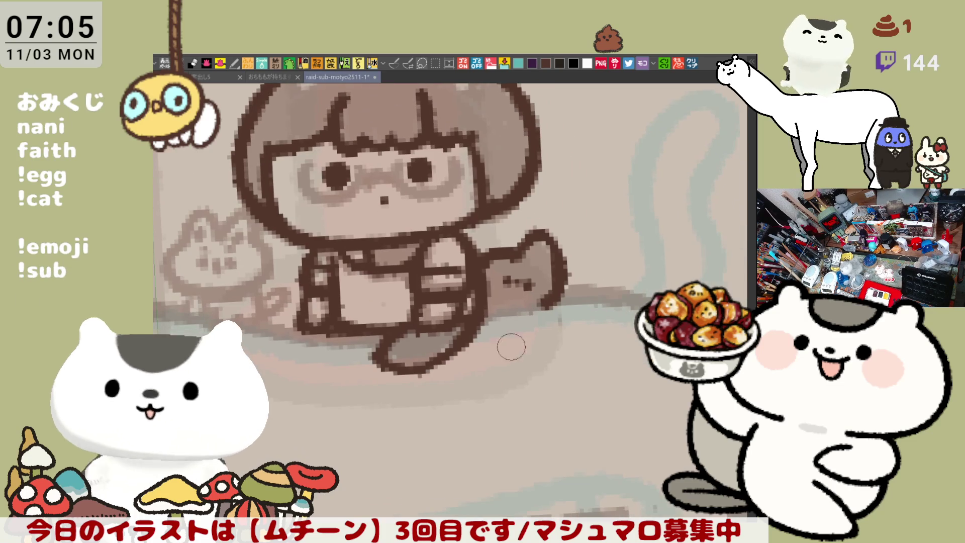
{"action": "scroll", "coordinate": [576, 265], "scroll_direction": "down", "scroll_amount": 5}
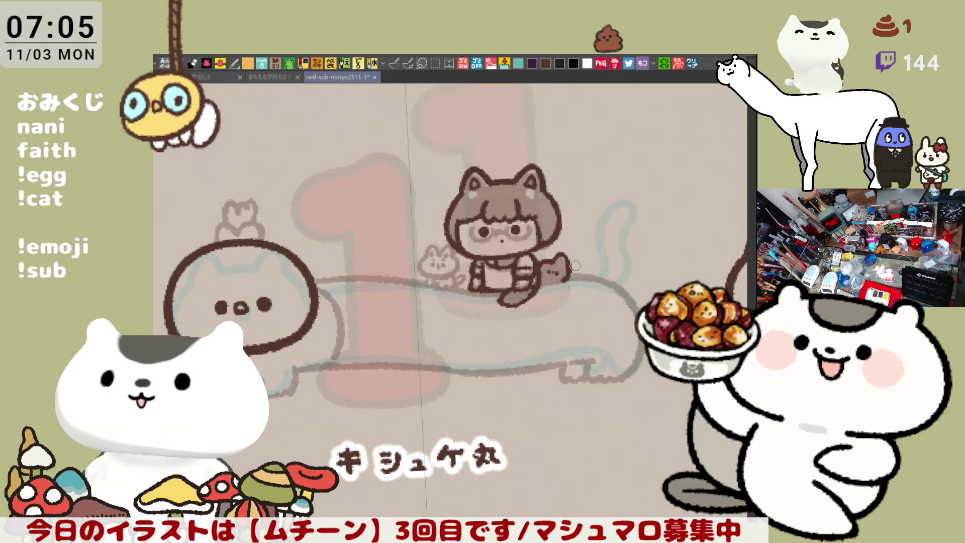
- In a mirrored view, outline the top of the large cat's back up to the girl, retrying strokes
{"action": "scroll", "coordinate": [575, 266], "scroll_direction": "up", "scroll_amount": 5}
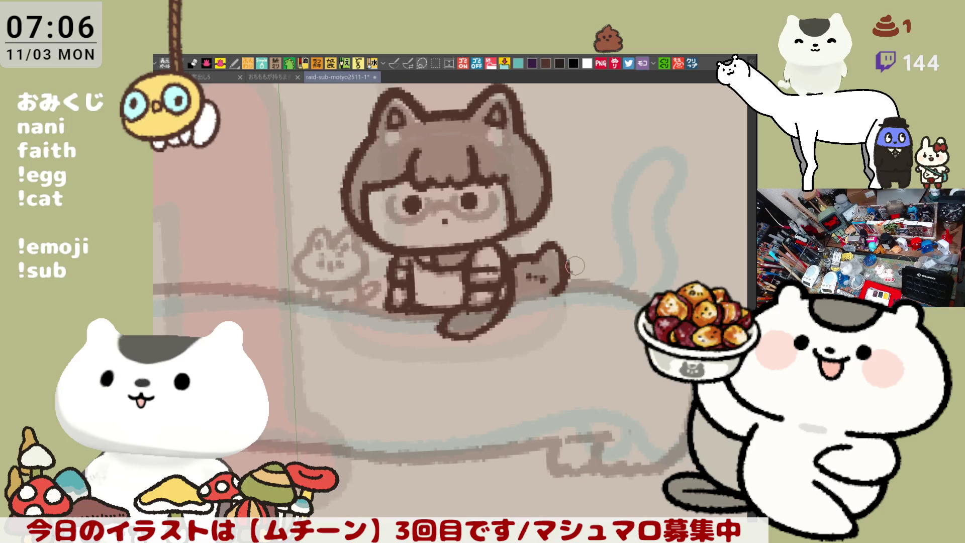
{"action": "key", "text": "h"}
{"action": "left_click_drag", "start_coordinate": [327, 244], "coordinate": [413, 229]}
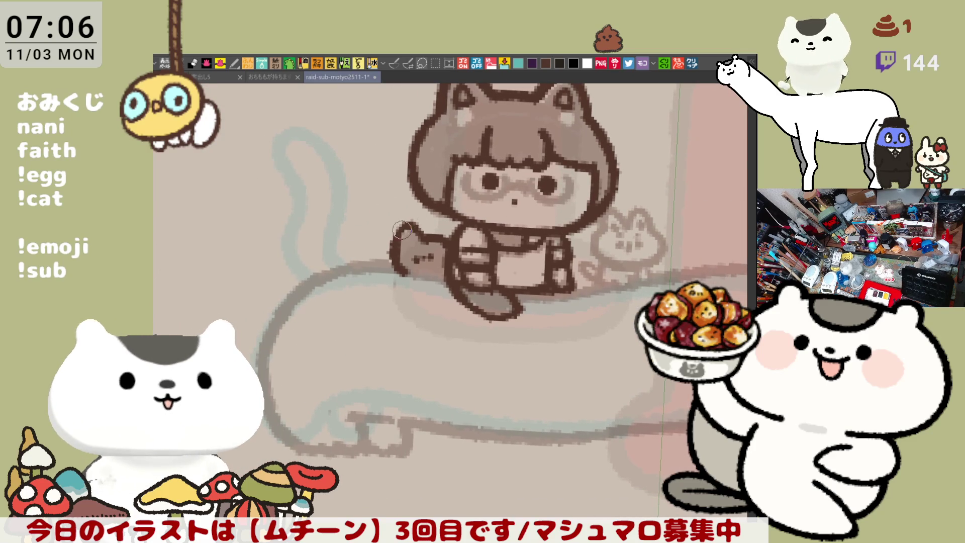
{"action": "mouse_move", "coordinate": [334, 271]}
{"action": "left_mouse_down"}
{"action": "mouse_move", "coordinate": [377, 263]}
{"action": "mouse_move", "coordinate": [440, 280]}
{"action": "left_mouse_up"}
{"action": "key", "text": "ctrl+z"}
{"action": "left_click_drag", "start_coordinate": [352, 265], "coordinate": [441, 280]}
{"action": "key", "text": "ctrl+z"}
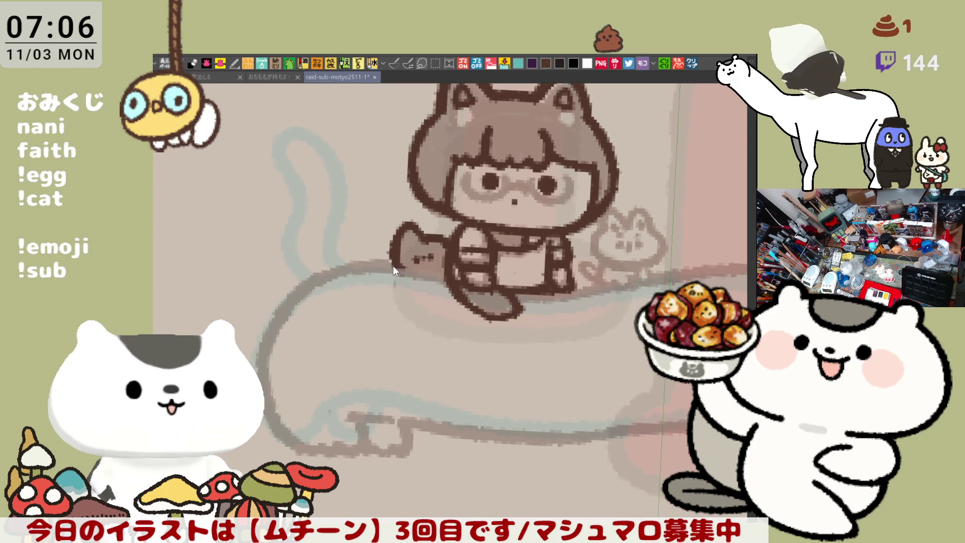
{"action": "left_click_drag", "start_coordinate": [352, 265], "coordinate": [453, 279]}
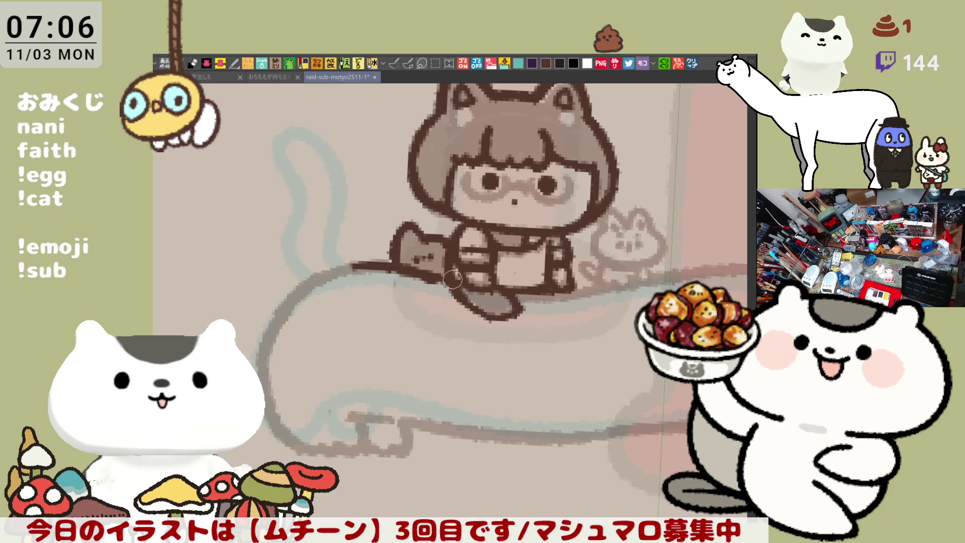
{"action": "key", "text": "ctrl+z"}
{"action": "left_click_drag", "start_coordinate": [356, 266], "coordinate": [425, 277]}
{"action": "key", "text": "ctrl+z"}
{"action": "left_click_drag", "start_coordinate": [360, 265], "coordinate": [441, 276]}
{"action": "key", "text": "ctrl+z"}
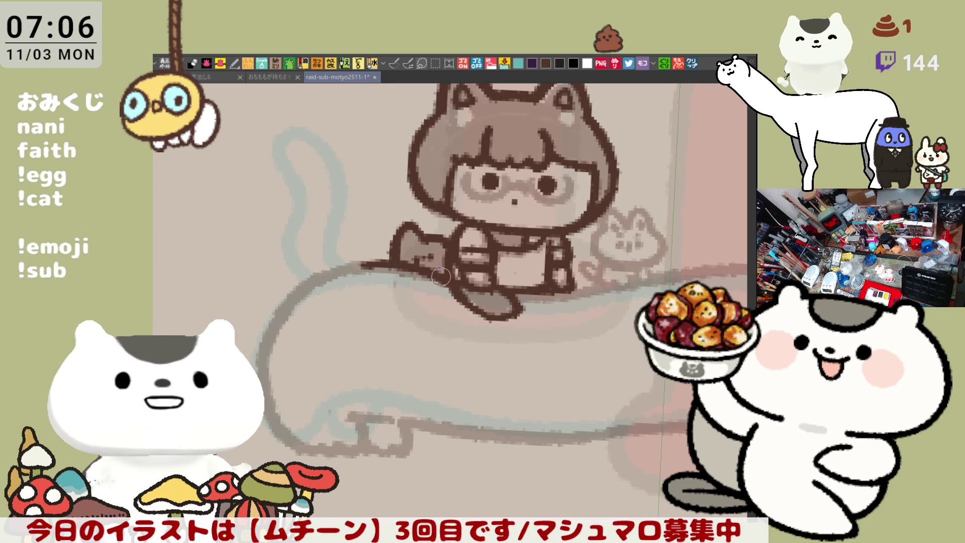
{"action": "key", "text": "ctrl+z"}
{"action": "left_click_drag", "start_coordinate": [352, 267], "coordinate": [438, 277]}
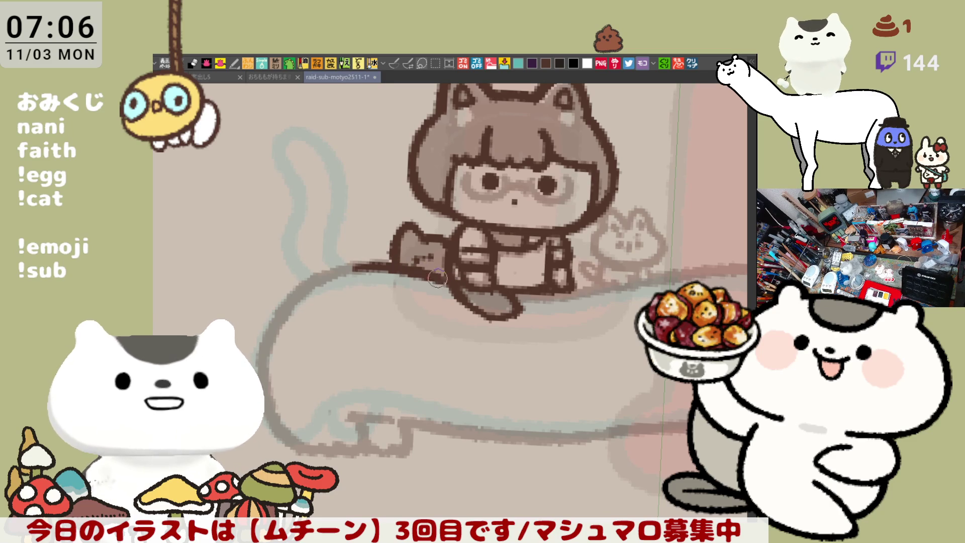
- Extend the back outline right of the girl down over the cat's hindquarters
{"action": "key", "text": "h"}
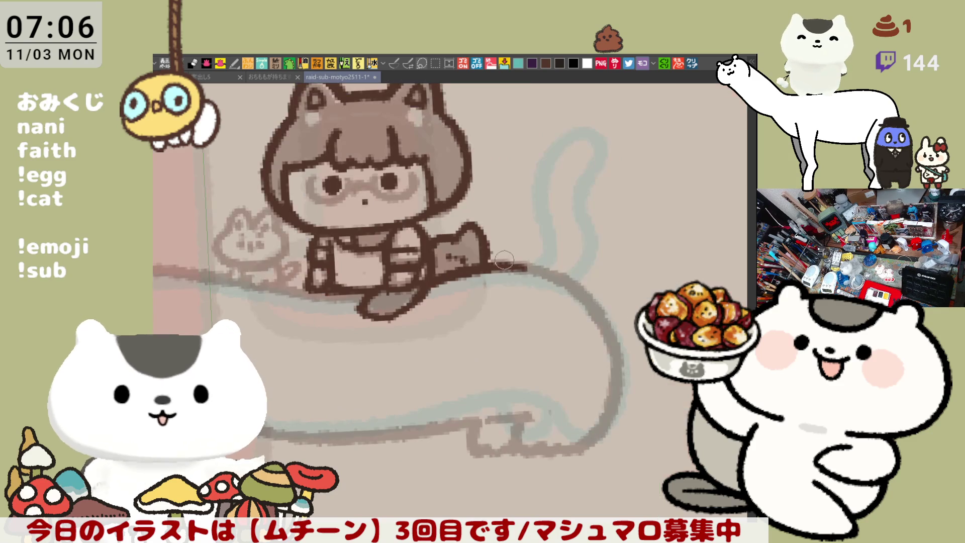
{"action": "key", "text": "ctrl+z"}
{"action": "mouse_move", "coordinate": [485, 259]}
{"action": "left_mouse_down"}
{"action": "mouse_move", "coordinate": [538, 265]}
{"action": "mouse_move", "coordinate": [598, 307]}
{"action": "left_mouse_up"}
{"action": "key", "text": "ctrl+z"}
{"action": "left_click_drag", "start_coordinate": [538, 266], "coordinate": [609, 329]}
- Draw the cat's rear curve down to the bottom, retrying it in mirrored view
{"action": "key", "text": "h"}
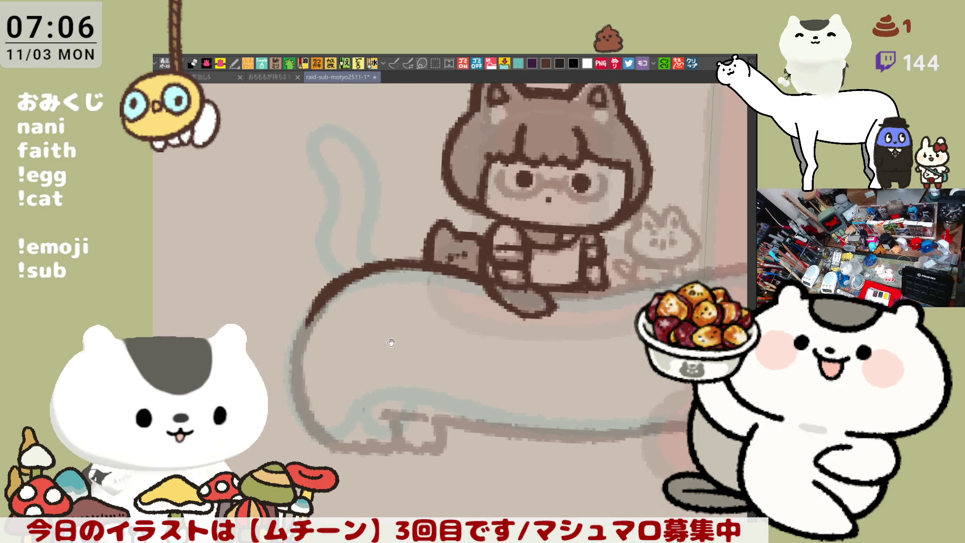
{"action": "left_click_drag", "start_coordinate": [413, 249], "coordinate": [374, 347]}
{"action": "key", "text": "ctrl+z"}
{"action": "left_click_drag", "start_coordinate": [410, 251], "coordinate": [377, 377]}
{"action": "key", "text": "ctrl+z"}
{"action": "mouse_move", "coordinate": [410, 251]}
{"action": "left_mouse_down"}
{"action": "mouse_move", "coordinate": [381, 327]}
{"action": "mouse_move", "coordinate": [374, 394]}
{"action": "mouse_move", "coordinate": [376, 382]}
{"action": "mouse_move", "coordinate": [417, 410]}
{"action": "left_mouse_up"}
{"action": "key", "text": "ctrl+z"}
- Draw the cat's small rear paw at the bottom of the curve
{"action": "key", "text": "ctrl+z"}
{"action": "key", "text": "ctrl+z"}
{"action": "key", "text": "ctrl+z"}
{"action": "mouse_move", "coordinate": [380, 371]}
{"action": "left_mouse_down"}
{"action": "mouse_move", "coordinate": [407, 408]}
{"action": "mouse_move", "coordinate": [438, 407]}
{"action": "mouse_move", "coordinate": [465, 403]}
{"action": "mouse_move", "coordinate": [475, 379]}
{"action": "mouse_move", "coordinate": [503, 369]}
{"action": "mouse_move", "coordinate": [553, 367]}
{"action": "left_mouse_up"}
{"action": "key", "text": "h"}
{"action": "mouse_move", "coordinate": [440, 375]}
{"action": "left_mouse_down"}
{"action": "mouse_move", "coordinate": [455, 415]}
{"action": "mouse_move", "coordinate": [500, 392]}
{"action": "left_mouse_up"}
{"action": "key", "text": "ctrl+z"}
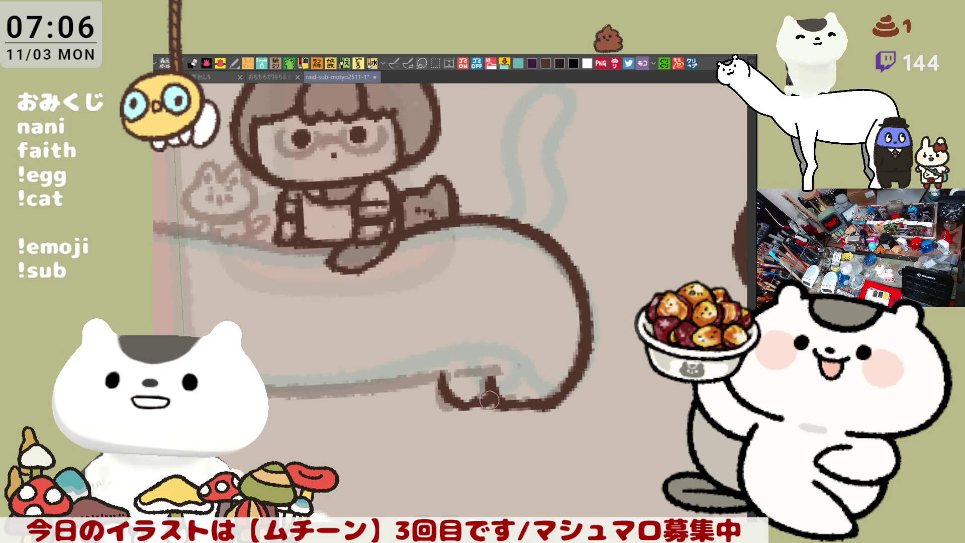
{"action": "key", "text": "ctrl+z"}
{"action": "mouse_move", "coordinate": [438, 373]}
{"action": "left_mouse_down"}
{"action": "mouse_move", "coordinate": [441, 397]}
{"action": "mouse_move", "coordinate": [503, 408]}
{"action": "left_mouse_up"}
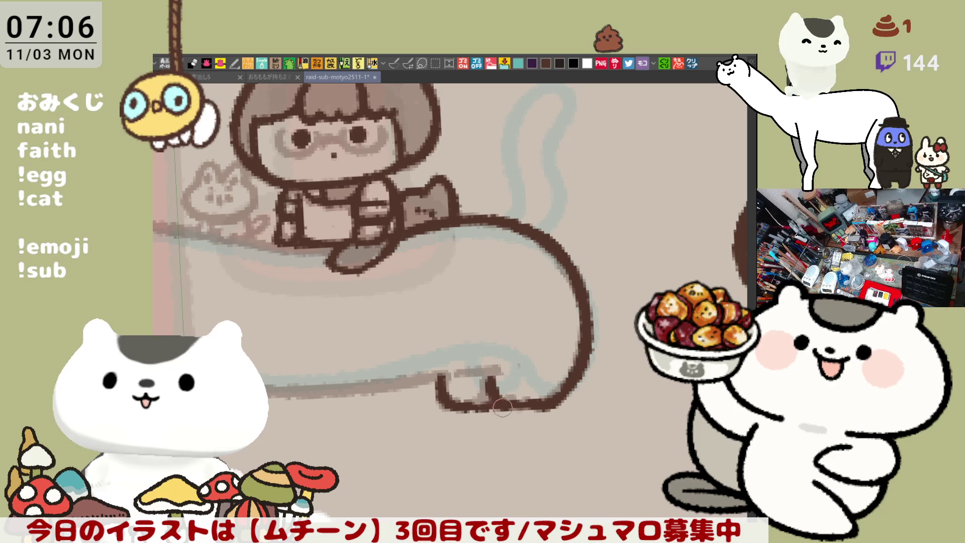
{"action": "left_click_drag", "start_coordinate": [454, 366], "coordinate": [511, 378]}
{"action": "scroll", "coordinate": [516, 324], "scroll_direction": "down", "scroll_amount": 3}
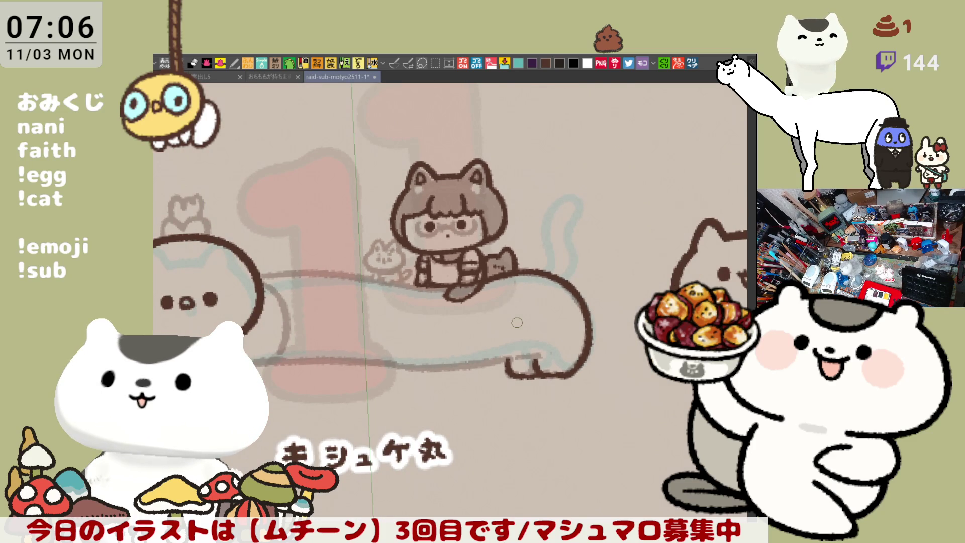
- Ink the large cat's back line from its head over to the girl, retrying the stroke several times
{"action": "left_click_drag", "start_coordinate": [400, 283], "coordinate": [456, 288]}
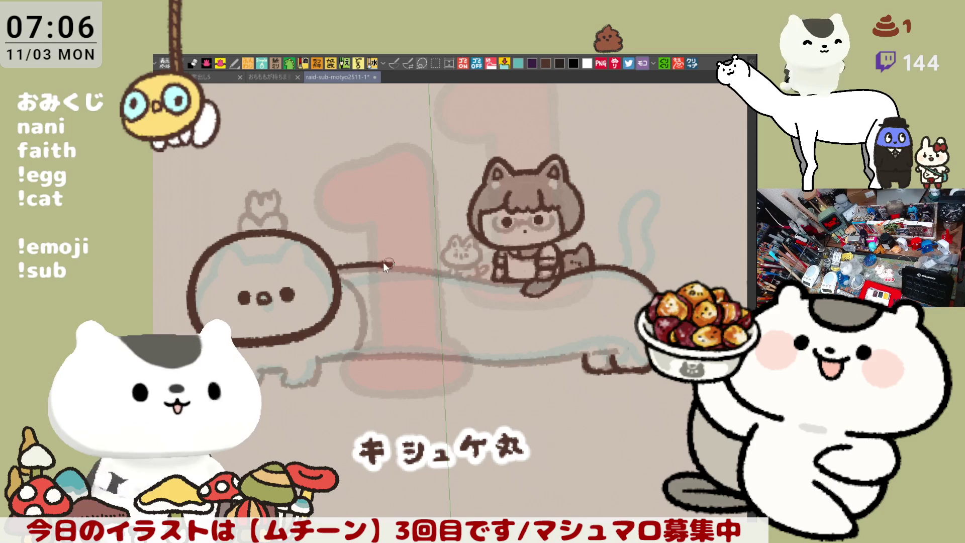
{"action": "left_click_drag", "start_coordinate": [334, 272], "coordinate": [418, 262]}
{"action": "key", "text": "ctrl+z"}
{"action": "left_click_drag", "start_coordinate": [340, 272], "coordinate": [452, 273]}
{"action": "key", "text": "ctrl+z"}
{"action": "key", "text": "ctrl+z"}
{"action": "left_click_drag", "start_coordinate": [330, 272], "coordinate": [398, 267]}
{"action": "key", "text": "ctrl+z"}
{"action": "left_click_drag", "start_coordinate": [332, 272], "coordinate": [404, 268]}
{"action": "key", "text": "ctrl+z"}
{"action": "left_click_drag", "start_coordinate": [331, 270], "coordinate": [416, 267]}
{"action": "key", "text": "ctrl+z"}
{"action": "mouse_move", "coordinate": [331, 272]}
{"action": "left_mouse_down"}
{"action": "mouse_move", "coordinate": [396, 265]}
{"action": "mouse_move", "coordinate": [508, 281]}
{"action": "mouse_move", "coordinate": [497, 284]}
{"action": "left_mouse_up"}
{"action": "key", "text": "ctrl+z"}
{"action": "left_click_drag", "start_coordinate": [397, 261], "coordinate": [437, 266]}
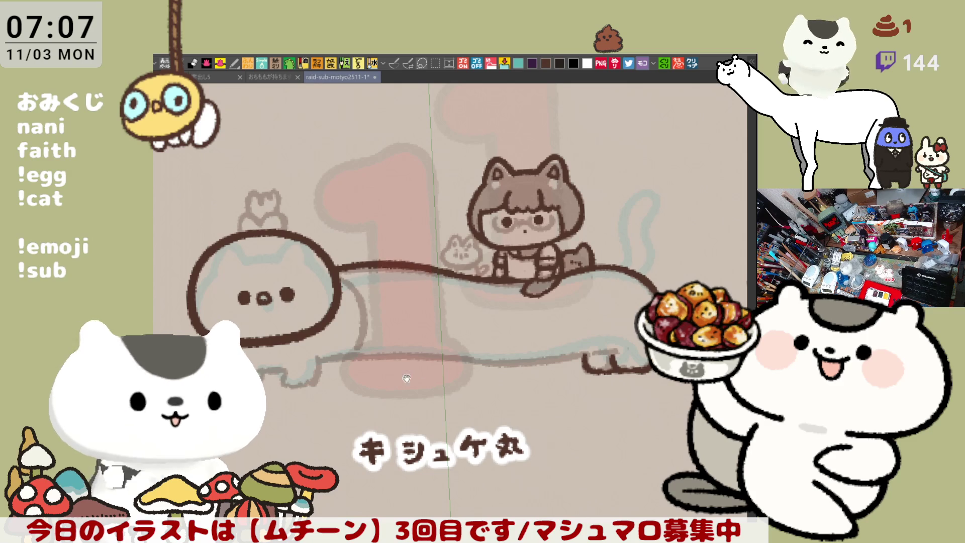
- Redraw and darken the ear outline atop the cat's head, then open the fixative-spray text note
{"action": "left_click_drag", "start_coordinate": [407, 378], "coordinate": [416, 327]}
{"action": "scroll", "coordinate": [428, 255], "scroll_direction": "up", "scroll_amount": 3}
{"action": "key", "text": "ctrl+z"}
{"action": "left_click_drag", "start_coordinate": [417, 231], "coordinate": [493, 290]}
{"action": "left_click_drag", "start_coordinate": [392, 254], "coordinate": [445, 224]}
{"action": "key", "text": "ctrl+z"}
{"action": "mouse_move", "coordinate": [392, 264]}
{"action": "left_mouse_down"}
{"action": "mouse_move", "coordinate": [424, 213]}
{"action": "mouse_move", "coordinate": [455, 221]}
{"action": "mouse_move", "coordinate": [455, 267]}
{"action": "left_mouse_up"}
{"action": "left_click_drag", "start_coordinate": [471, 411], "coordinate": [490, 227]}
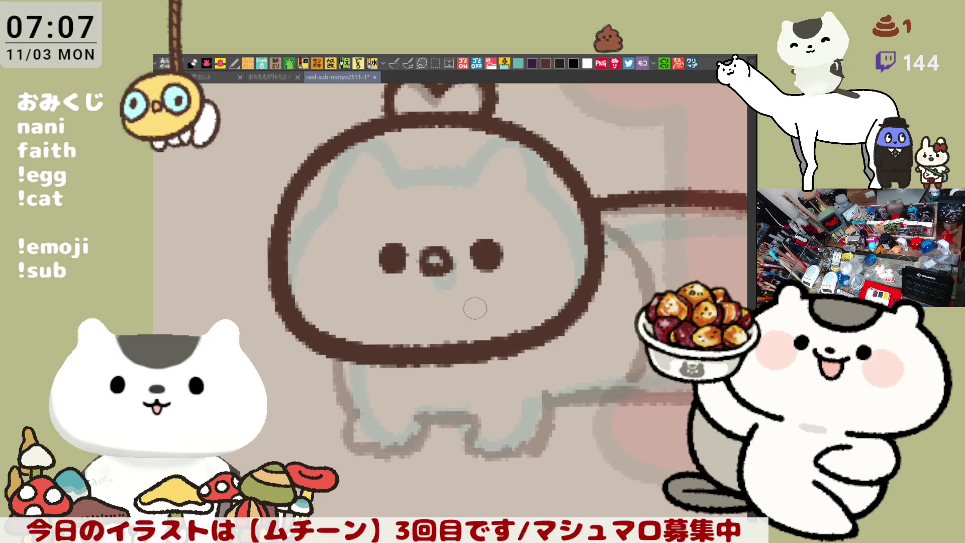
{"action": "left_click_drag", "start_coordinate": [518, 378], "coordinate": [526, 351]}
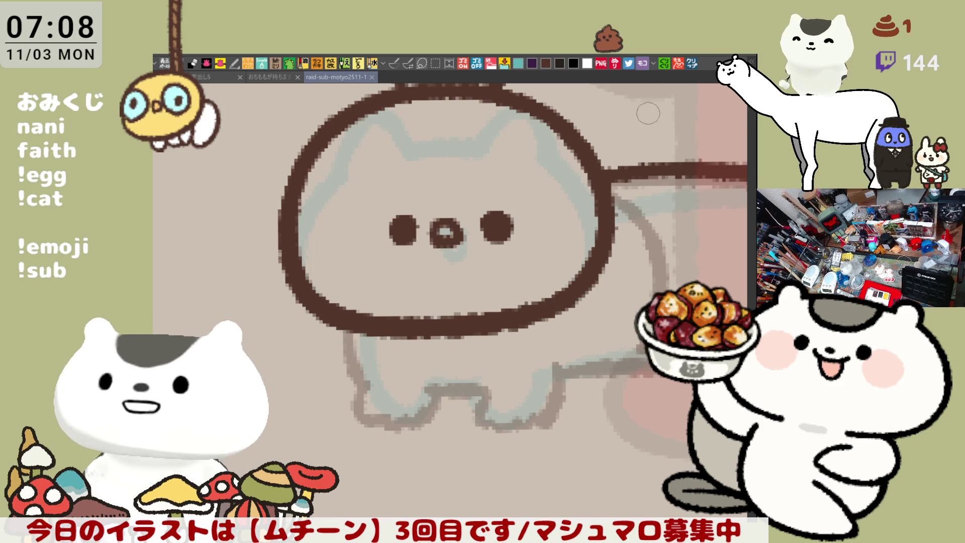
{"action": "left_click", "coordinate": [693, 64]}
- Centre the pasted イラスト notes text in view, underlining ナイ and シテ in red
{"action": "scroll", "coordinate": [456, 392], "scroll_direction": "up", "scroll_amount": 2}
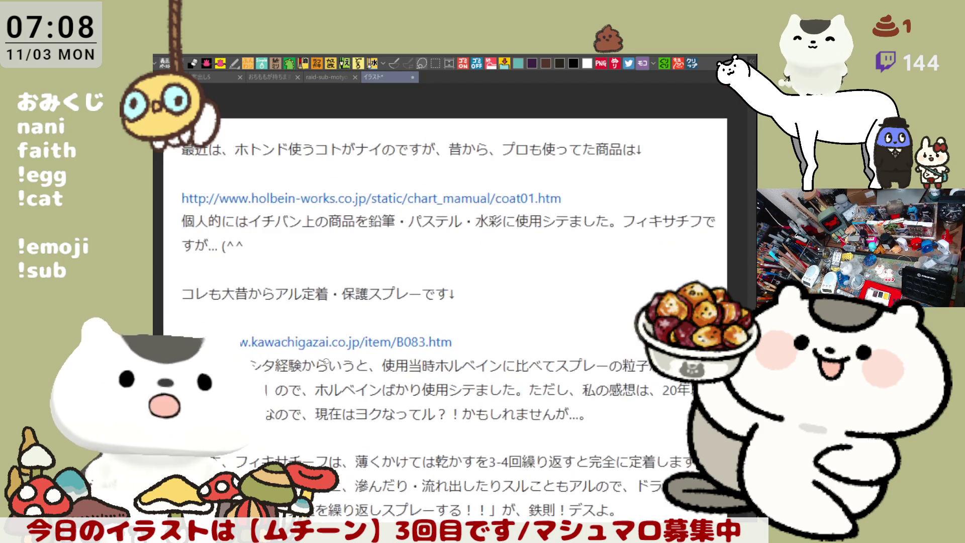
{"action": "scroll", "coordinate": [276, 314], "scroll_direction": "up", "scroll_amount": 1}
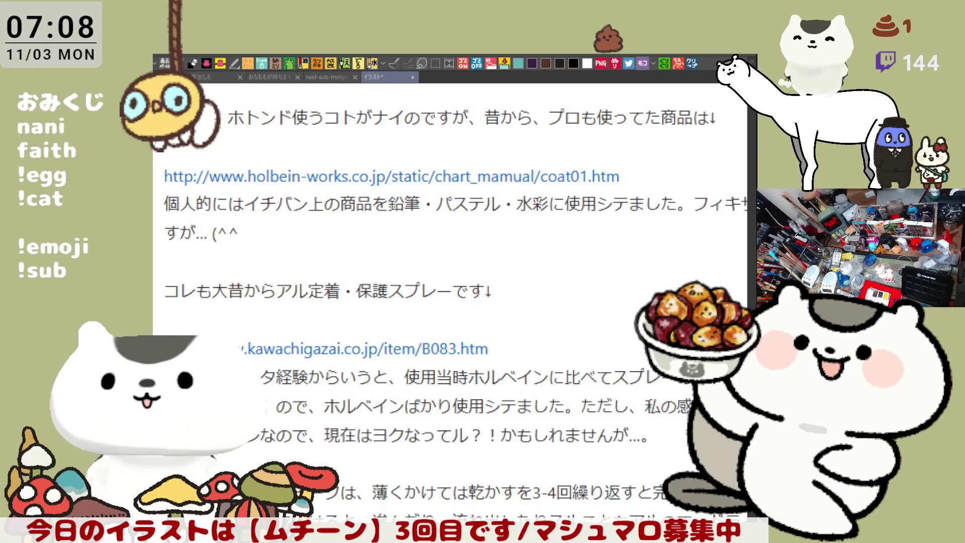
{"action": "mouse_move", "coordinate": [380, 131]}
{"action": "left_mouse_down"}
{"action": "mouse_move", "coordinate": [419, 173]}
{"action": "mouse_move", "coordinate": [449, 170]}
{"action": "left_mouse_up"}
{"action": "left_click_drag", "start_coordinate": [428, 257], "coordinate": [355, 210]}
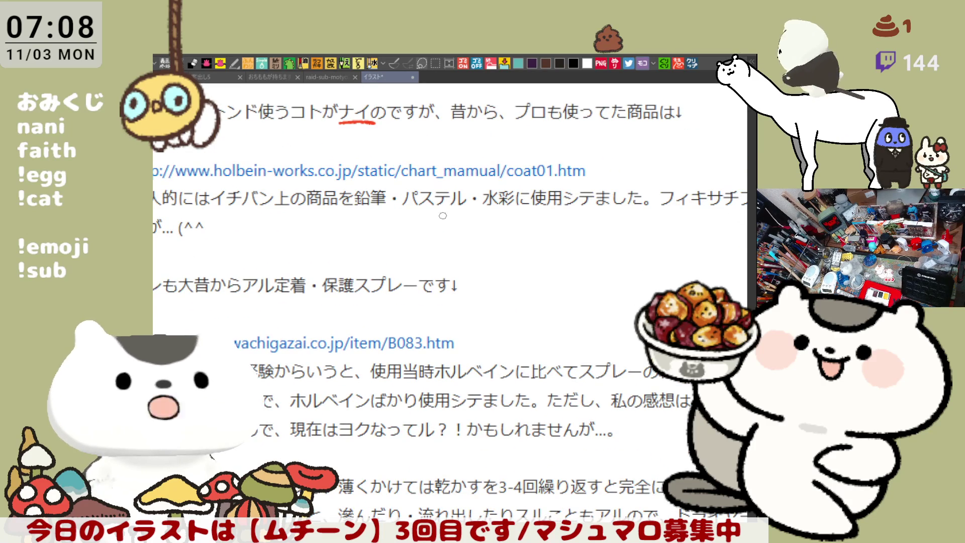
{"action": "left_click_drag", "start_coordinate": [565, 208], "coordinate": [599, 208]}
{"action": "scroll", "coordinate": [580, 221], "scroll_direction": "down", "scroll_amount": 1}
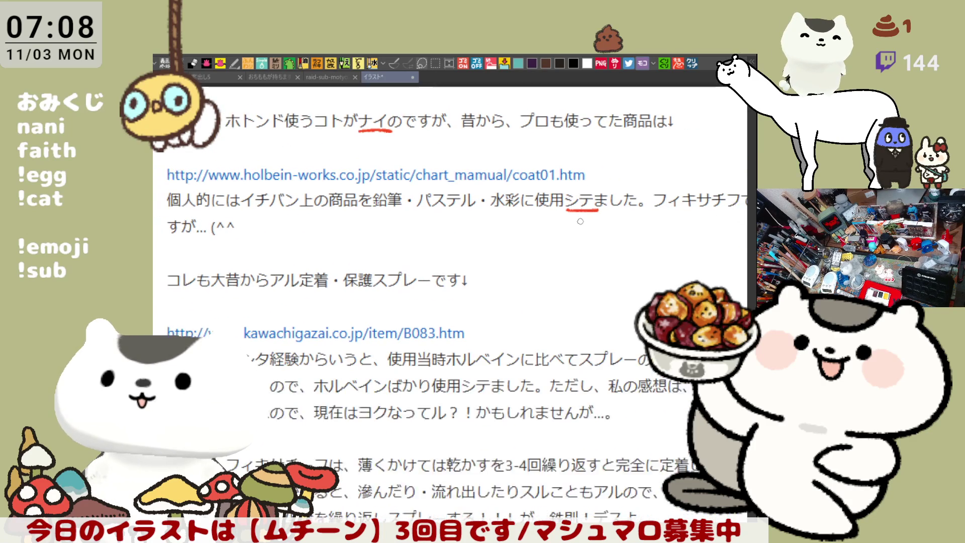
{"action": "mouse_move", "coordinate": [447, 250]}
{"action": "left_mouse_down"}
{"action": "mouse_move", "coordinate": [430, 226]}
{"action": "mouse_move", "coordinate": [416, 229]}
{"action": "left_mouse_up"}
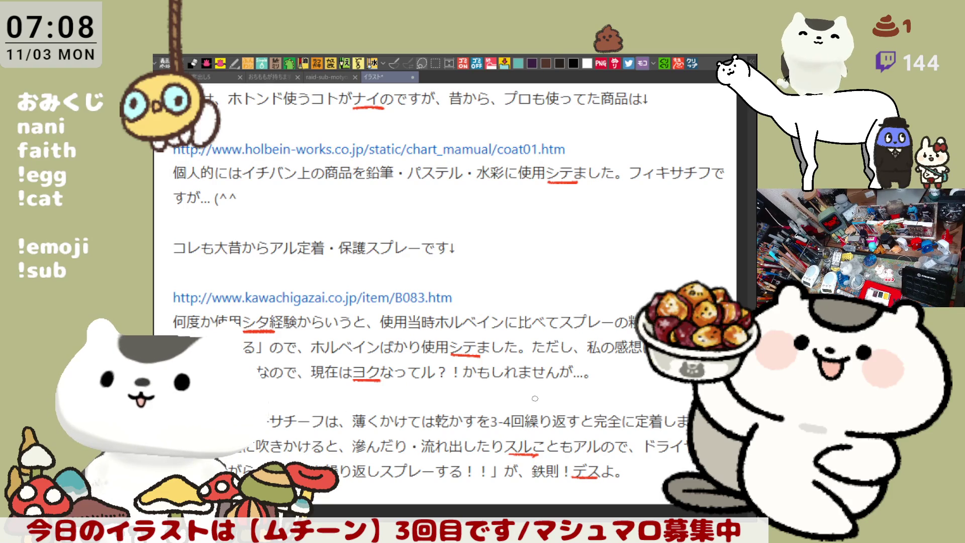
- Read down through the lower paragraphs of the spray-fixative notes, then close the image with Ctrl+W
{"action": "scroll", "coordinate": [549, 343], "scroll_direction": "up", "scroll_amount": 2}
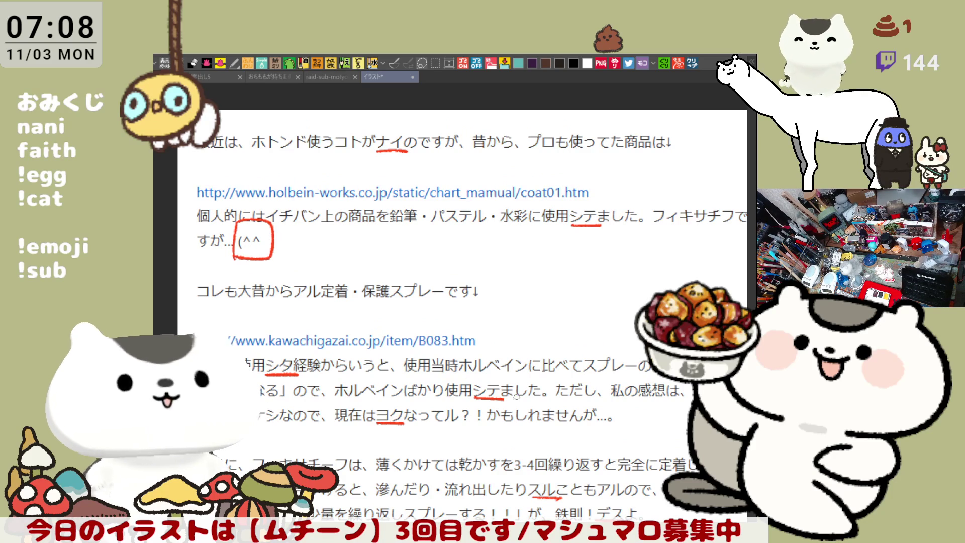
{"action": "scroll", "coordinate": [539, 405], "scroll_direction": "down", "scroll_amount": 1}
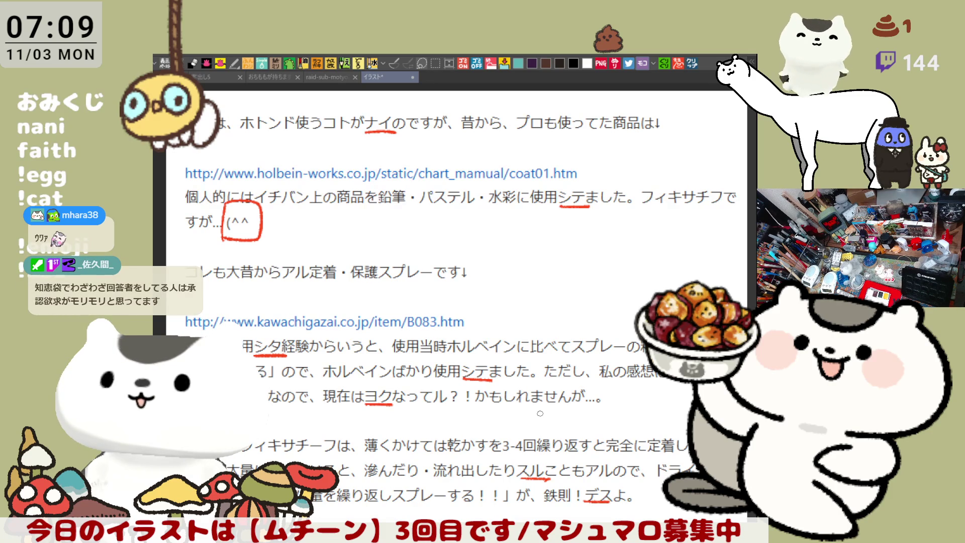
{"action": "scroll", "coordinate": [540, 413], "scroll_direction": "up", "scroll_amount": 2}
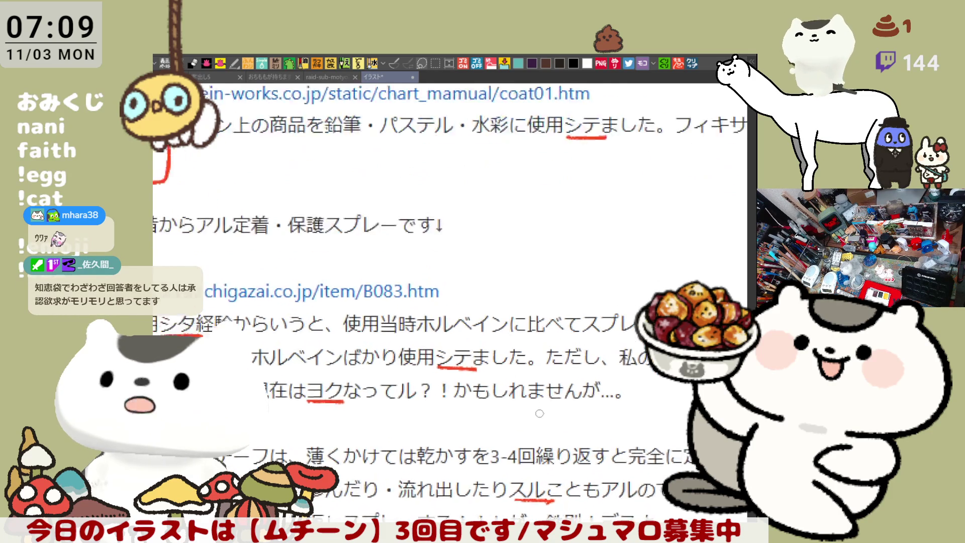
{"action": "mouse_move", "coordinate": [540, 413]}
{"action": "left_mouse_down"}
{"action": "mouse_move", "coordinate": [523, 382]}
{"action": "mouse_move", "coordinate": [489, 373]}
{"action": "mouse_move", "coordinate": [513, 356]}
{"action": "mouse_move", "coordinate": [503, 364]}
{"action": "left_mouse_up"}
{"action": "scroll", "coordinate": [502, 363], "scroll_direction": "down", "scroll_amount": 3}
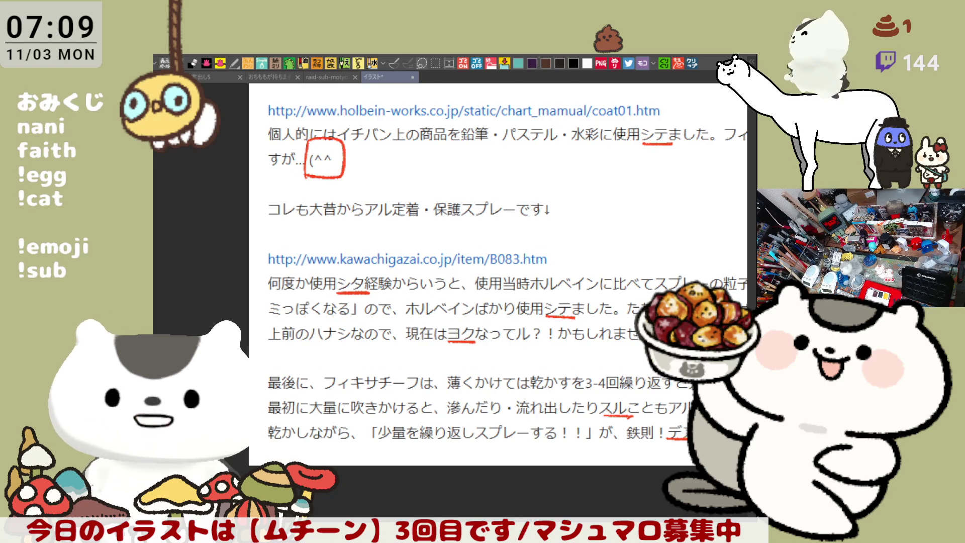
{"action": "left_click_drag", "start_coordinate": [610, 438], "coordinate": [565, 382]}
{"action": "left_click_drag", "start_coordinate": [586, 485], "coordinate": [556, 471]}
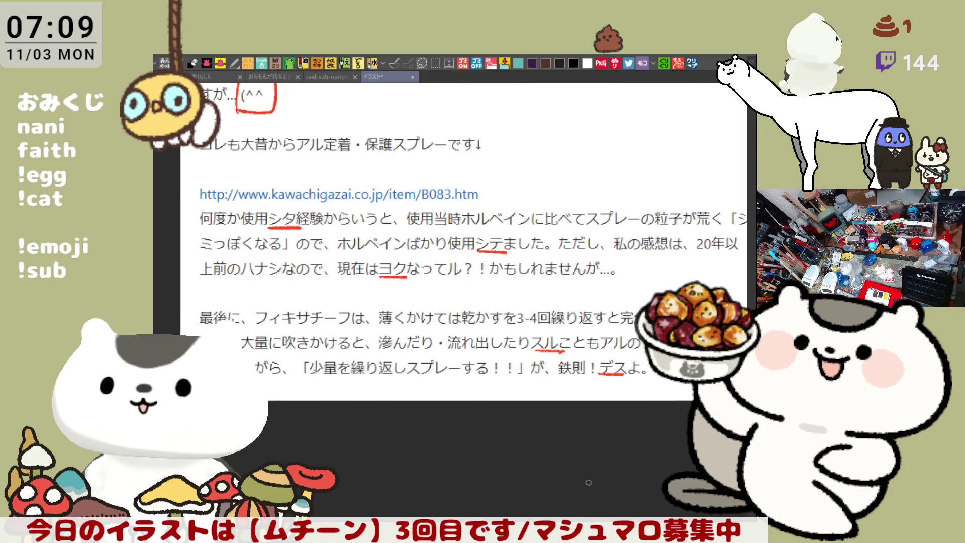
{"action": "left_click_drag", "start_coordinate": [628, 481], "coordinate": [592, 468]}
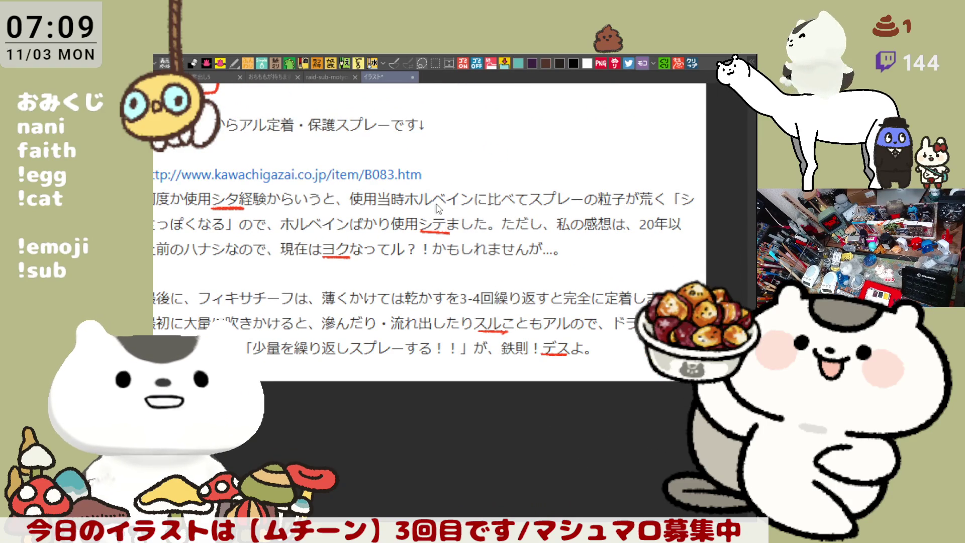
{"action": "key", "text": "ctrl+w"}
{"action": "scroll", "coordinate": [470, 350], "scroll_direction": "up", "scroll_amount": 4}
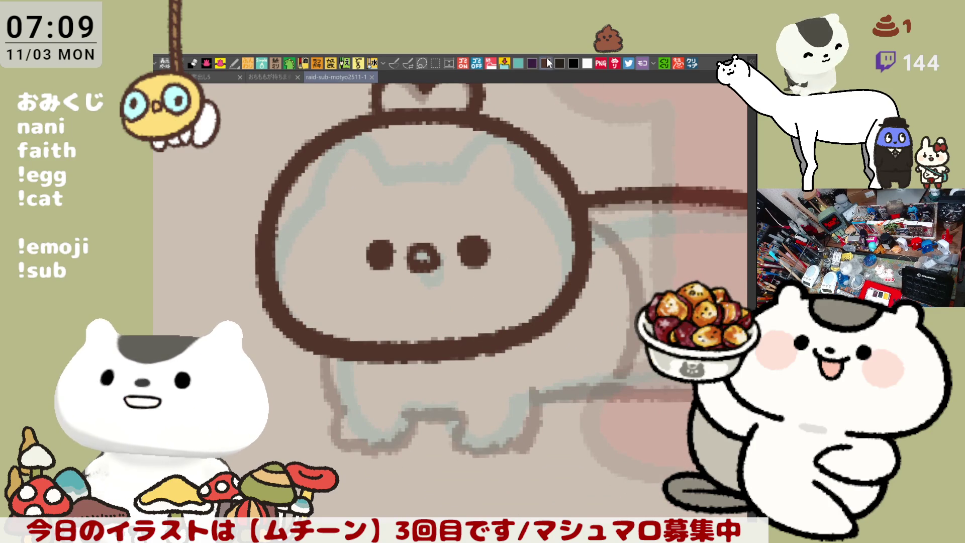
- Ink the cat's left front leg, the foot's bottom edge and the right foot's outer edge in dark brown
{"action": "left_click_drag", "start_coordinate": [329, 355], "coordinate": [336, 422]}
{"action": "left_click_drag", "start_coordinate": [319, 347], "coordinate": [340, 420]}
{"action": "key", "text": "ctrl+z"}
{"action": "left_click_drag", "start_coordinate": [319, 347], "coordinate": [352, 446]}
{"action": "key", "text": "ctrl+z"}
{"action": "mouse_move", "coordinate": [330, 402]}
{"action": "left_mouse_down"}
{"action": "mouse_move", "coordinate": [333, 430]}
{"action": "mouse_move", "coordinate": [369, 448]}
{"action": "mouse_move", "coordinate": [428, 435]}
{"action": "left_mouse_up"}
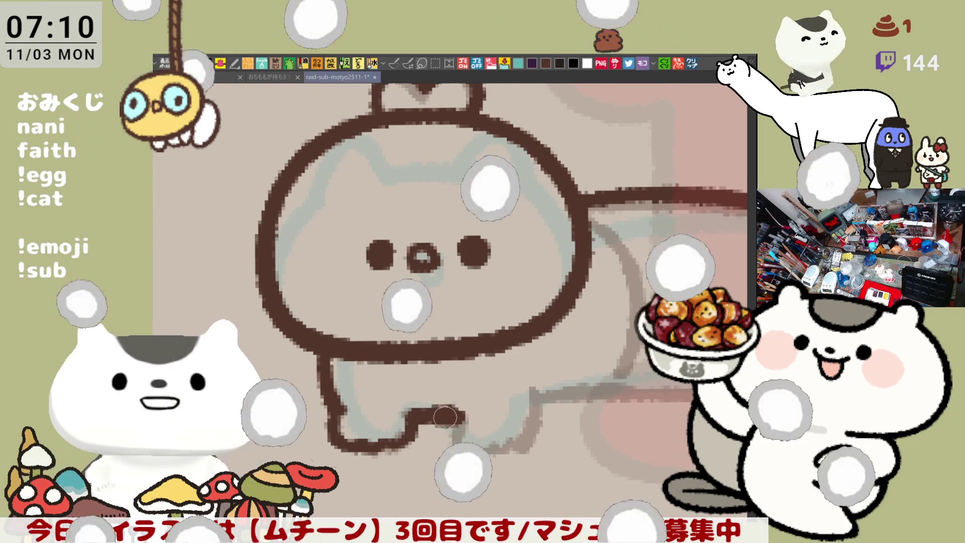
{"action": "left_click_drag", "start_coordinate": [408, 415], "coordinate": [465, 418]}
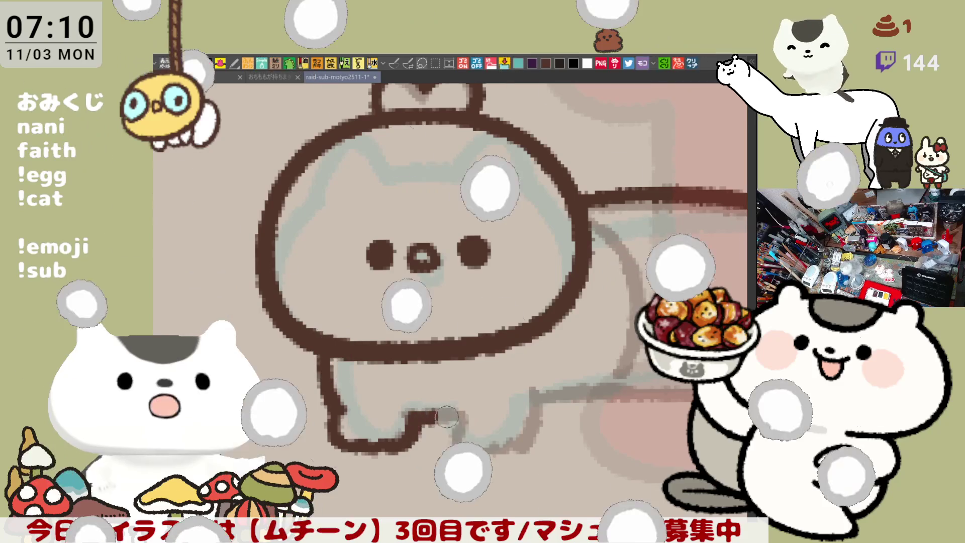
{"action": "mouse_move", "coordinate": [465, 418]}
{"action": "left_mouse_down"}
{"action": "mouse_move", "coordinate": [461, 445]}
{"action": "mouse_move", "coordinate": [517, 450]}
{"action": "mouse_move", "coordinate": [530, 443]}
{"action": "mouse_move", "coordinate": [543, 398]}
{"action": "left_mouse_up"}
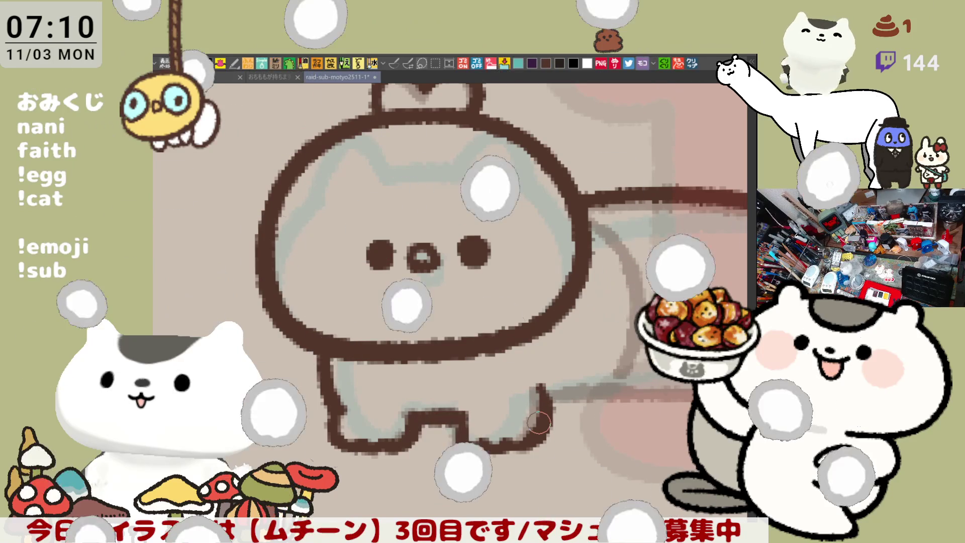
{"action": "scroll", "coordinate": [539, 423], "scroll_direction": "down", "scroll_amount": 6}
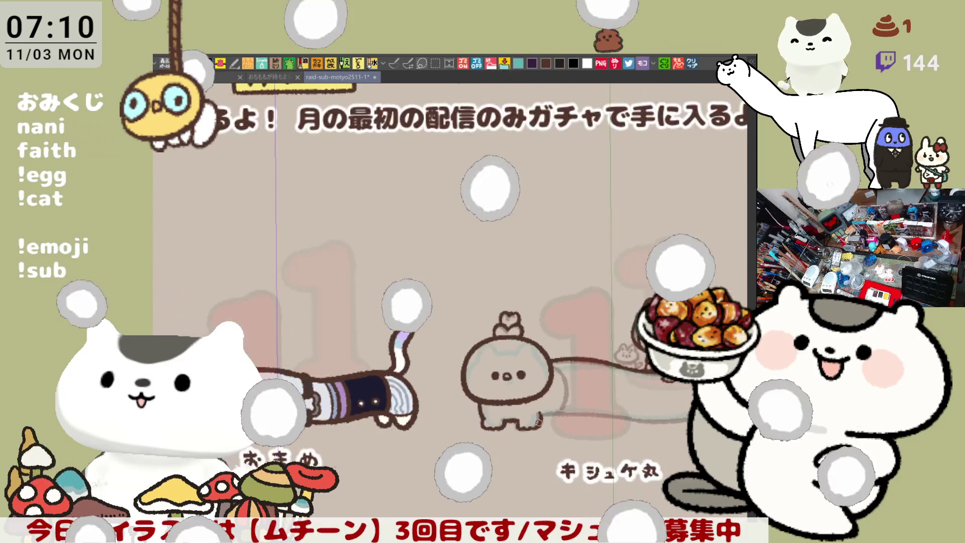
{"action": "scroll", "coordinate": [539, 423], "scroll_direction": "down", "scroll_amount": 1}
{"action": "scroll", "coordinate": [557, 301], "scroll_direction": "up", "scroll_amount": 3}
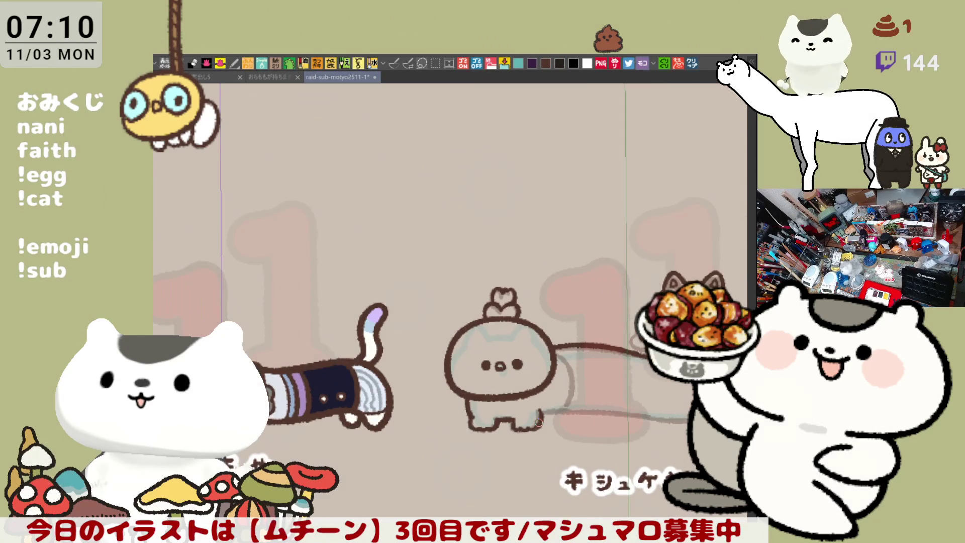
{"action": "scroll", "coordinate": [557, 302], "scroll_direction": "up", "scroll_amount": 5}
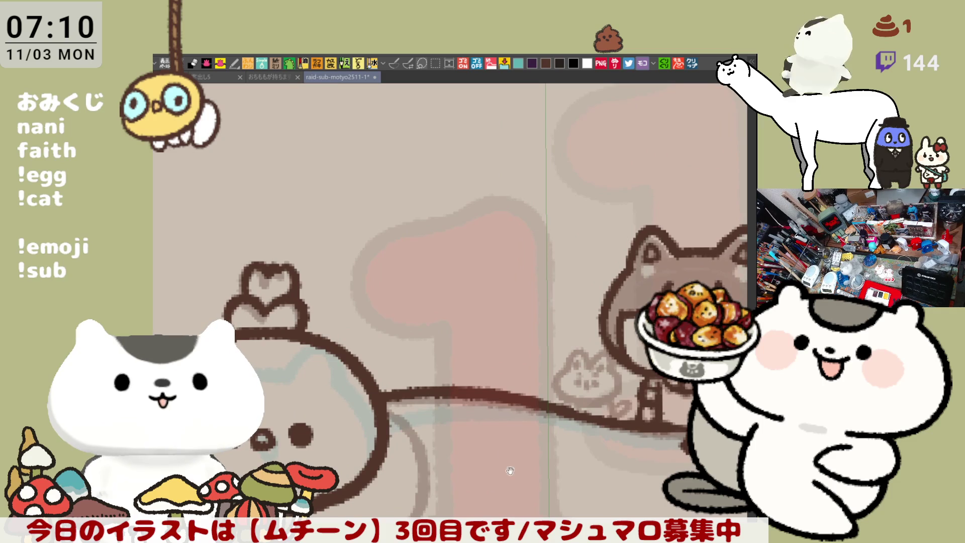
- Bring the cat's belly into view and ink the start of its lower body line
{"action": "left_click_drag", "start_coordinate": [407, 321], "coordinate": [381, 216]}
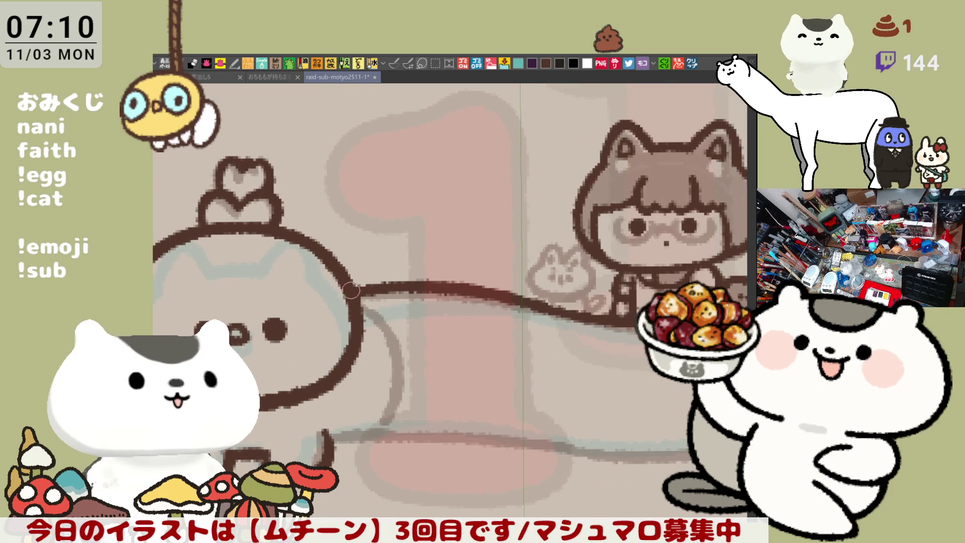
{"action": "left_click_drag", "start_coordinate": [444, 443], "coordinate": [348, 352]}
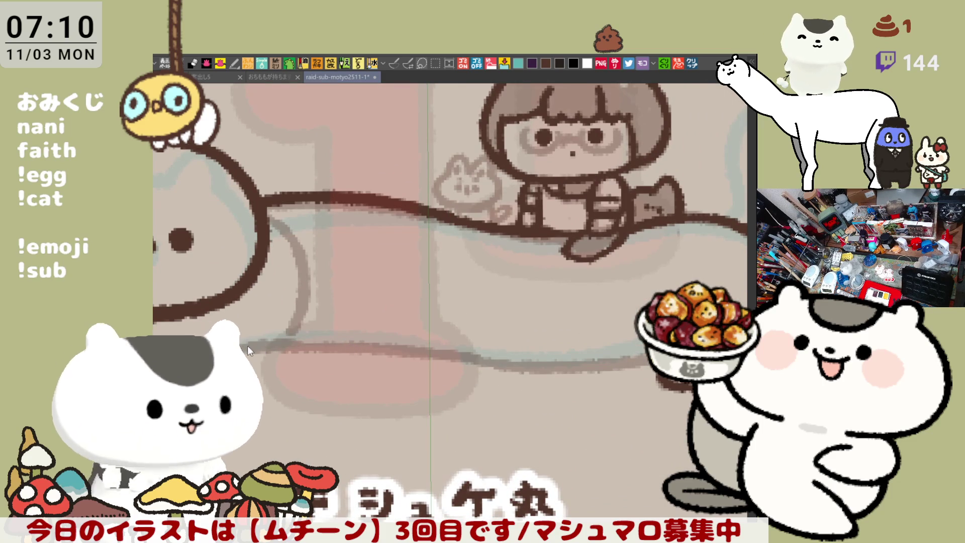
{"action": "left_click_drag", "start_coordinate": [241, 345], "coordinate": [334, 345]}
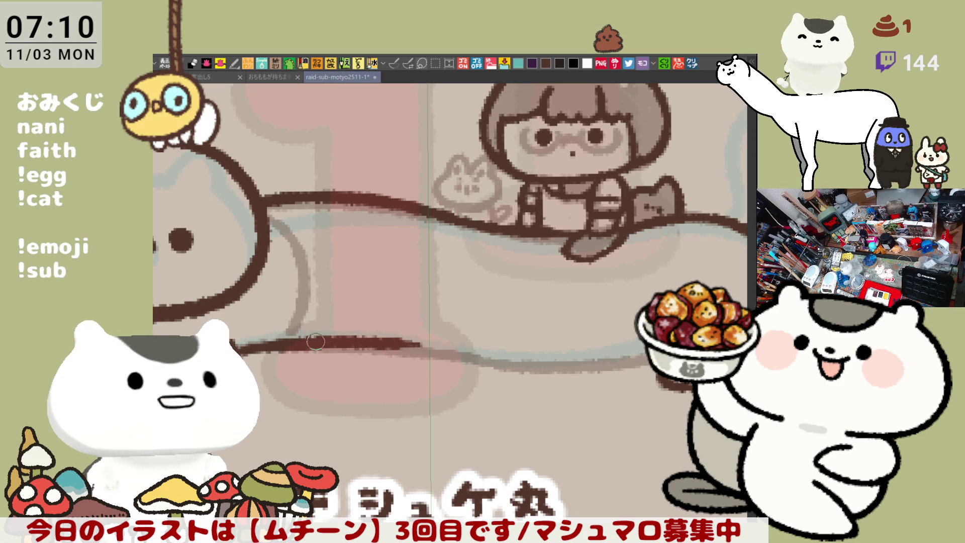
{"action": "left_click_drag", "start_coordinate": [295, 343], "coordinate": [602, 359]}
{"action": "key", "text": "ctrl+z"}
- Redraw the lower body line's extension, retrying with undos, until it reaches the back paw
{"action": "mouse_move", "coordinate": [443, 352]}
{"action": "left_mouse_down"}
{"action": "mouse_move", "coordinate": [618, 365]}
{"action": "mouse_move", "coordinate": [503, 368]}
{"action": "mouse_move", "coordinate": [618, 363]}
{"action": "mouse_move", "coordinate": [493, 350]}
{"action": "left_mouse_up"}
{"action": "key", "text": "ctrl+z"}
{"action": "key", "text": "ctrl+z"}
{"action": "left_click_drag", "start_coordinate": [342, 346], "coordinate": [478, 347]}
{"action": "key", "text": "ctrl+z"}
{"action": "left_click_drag", "start_coordinate": [341, 346], "coordinate": [508, 347]}
{"action": "key", "text": "ctrl+z"}
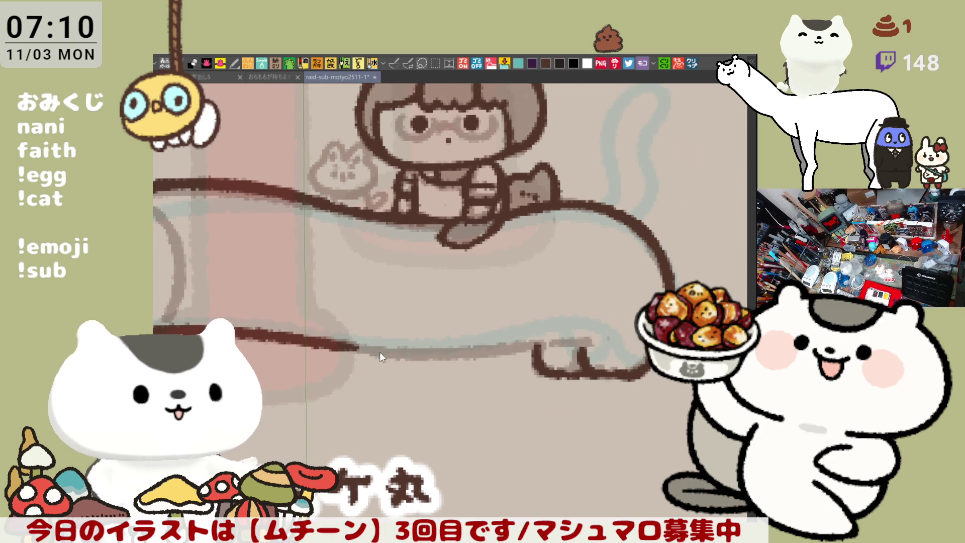
{"action": "mouse_move", "coordinate": [357, 349]}
{"action": "left_mouse_down"}
{"action": "mouse_move", "coordinate": [505, 352]}
{"action": "mouse_move", "coordinate": [354, 347]}
{"action": "mouse_move", "coordinate": [500, 334]}
{"action": "left_mouse_up"}
{"action": "key", "text": "ctrl+z"}
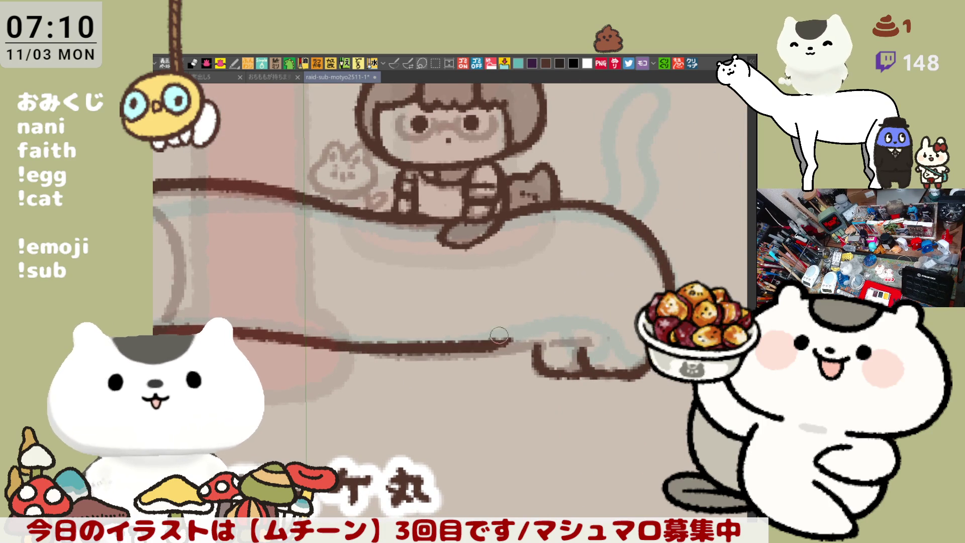
{"action": "key", "text": "ctrl+z"}
{"action": "left_click_drag", "start_coordinate": [334, 342], "coordinate": [533, 346]}
{"action": "key", "text": "ctrl+z"}
{"action": "mouse_move", "coordinate": [346, 345]}
{"action": "left_mouse_down"}
{"action": "mouse_move", "coordinate": [571, 335]}
{"action": "mouse_move", "coordinate": [587, 348]}
{"action": "left_mouse_up"}
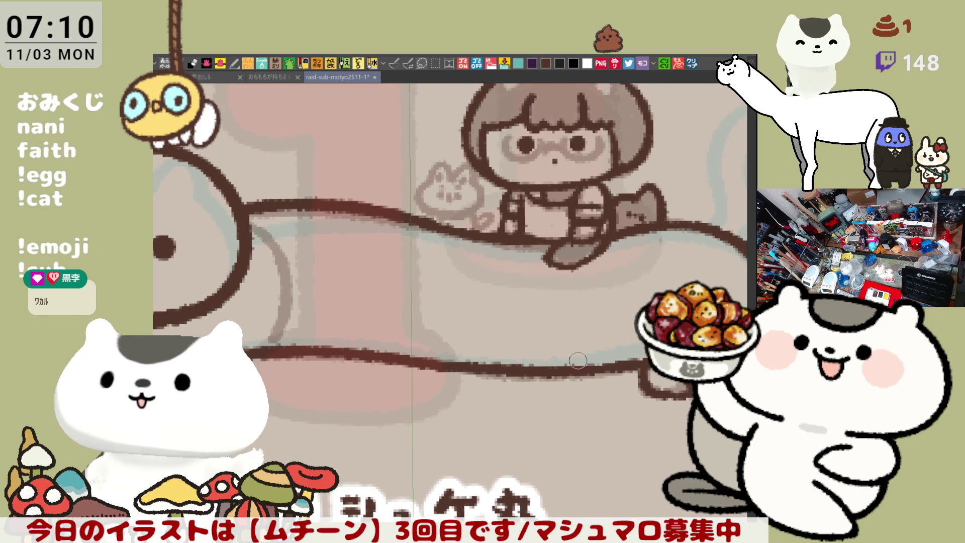
{"action": "left_click_drag", "start_coordinate": [713, 377], "coordinate": [555, 354]}
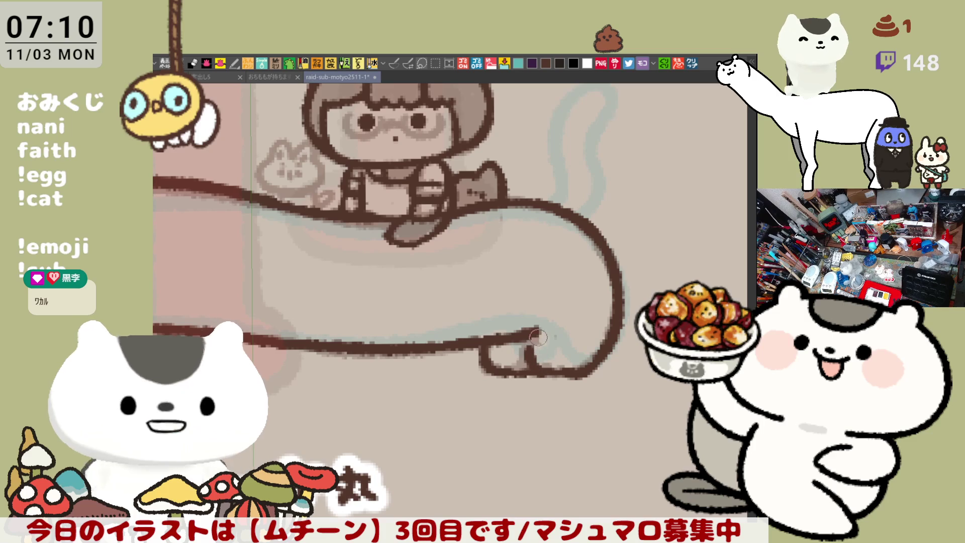
{"action": "scroll", "coordinate": [535, 361], "scroll_direction": "left", "scroll_amount": 10}
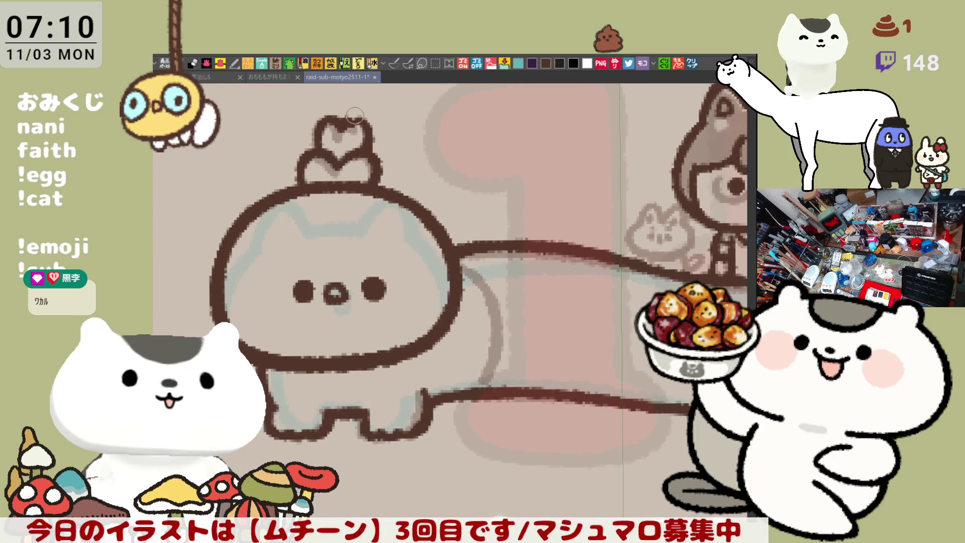
{"action": "scroll", "coordinate": [365, 146], "scroll_direction": "down", "scroll_amount": 3}
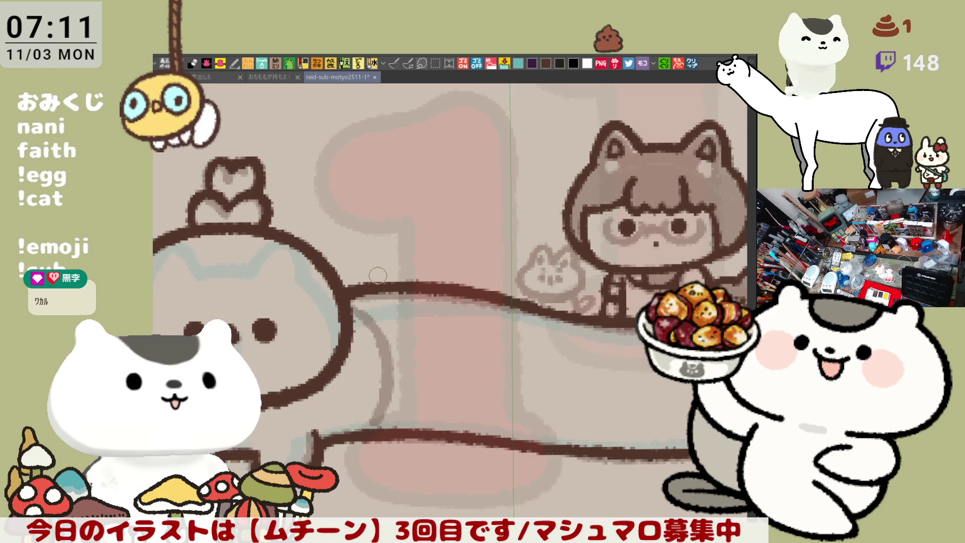
- Re-stroke the upper edge of the cat's back line to make it thicker
{"action": "scroll", "coordinate": [376, 276], "scroll_direction": "up", "scroll_amount": 5}
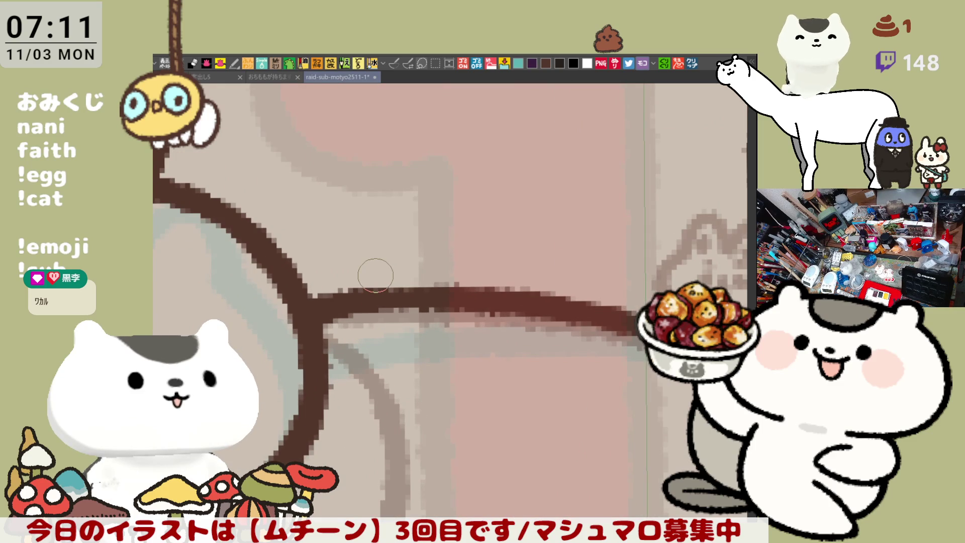
{"action": "scroll", "coordinate": [376, 276], "scroll_direction": "right", "scroll_amount": 4}
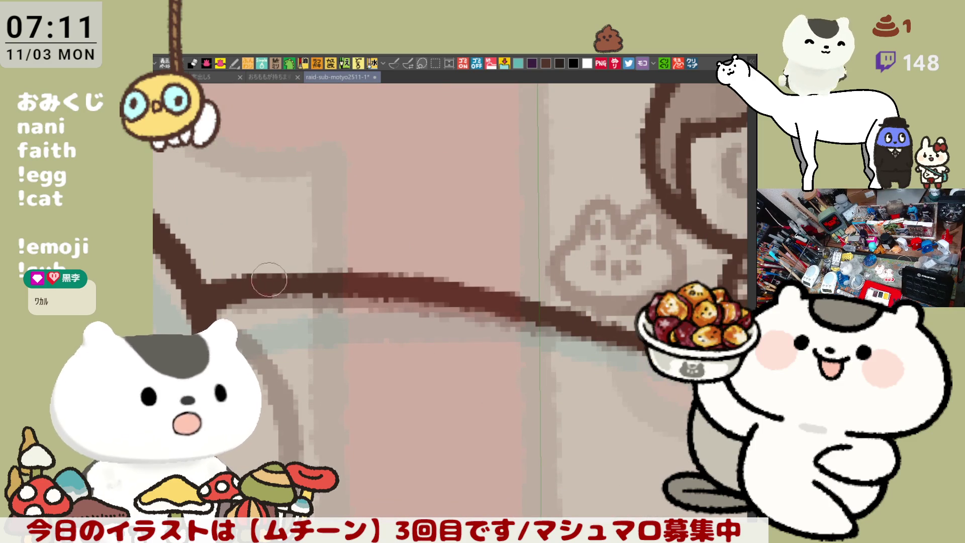
{"action": "left_click_drag", "start_coordinate": [241, 284], "coordinate": [416, 276]}
{"action": "key", "text": "ctrl+z"}
{"action": "left_click_drag", "start_coordinate": [226, 276], "coordinate": [374, 278]}
{"action": "key", "text": "ctrl+z"}
{"action": "left_click_drag", "start_coordinate": [252, 280], "coordinate": [378, 277]}
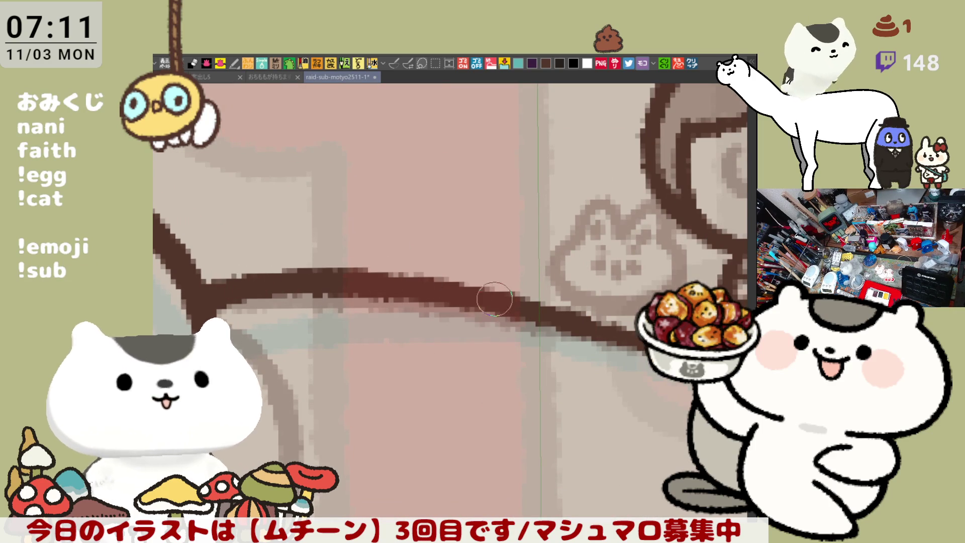
- Ink the little rabbit's ears and cheek outline in dark brown, then save the illustration
{"action": "left_click_drag", "start_coordinate": [574, 336], "coordinate": [425, 335]}
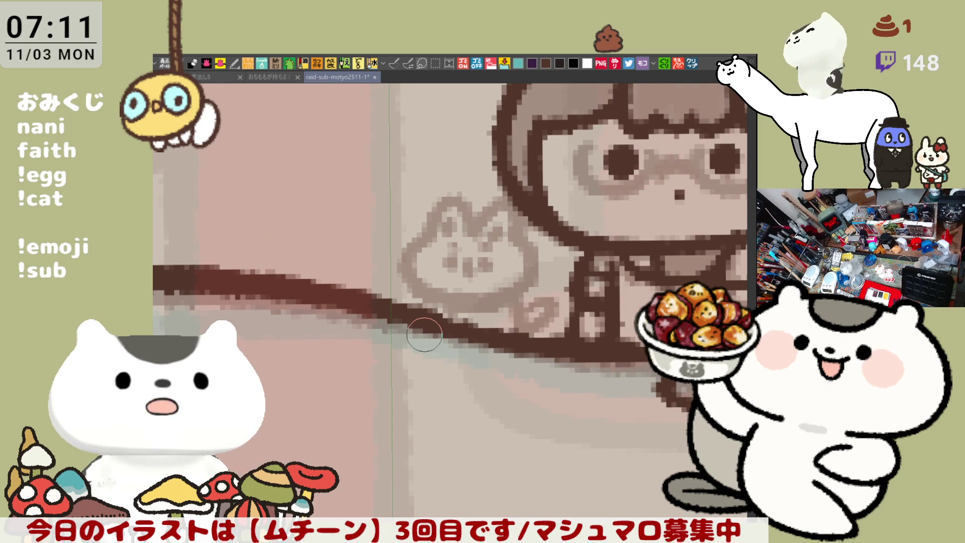
{"action": "scroll", "coordinate": [424, 335], "scroll_direction": "up", "scroll_amount": 1}
{"action": "left_click_drag", "start_coordinate": [520, 306], "coordinate": [419, 389]}
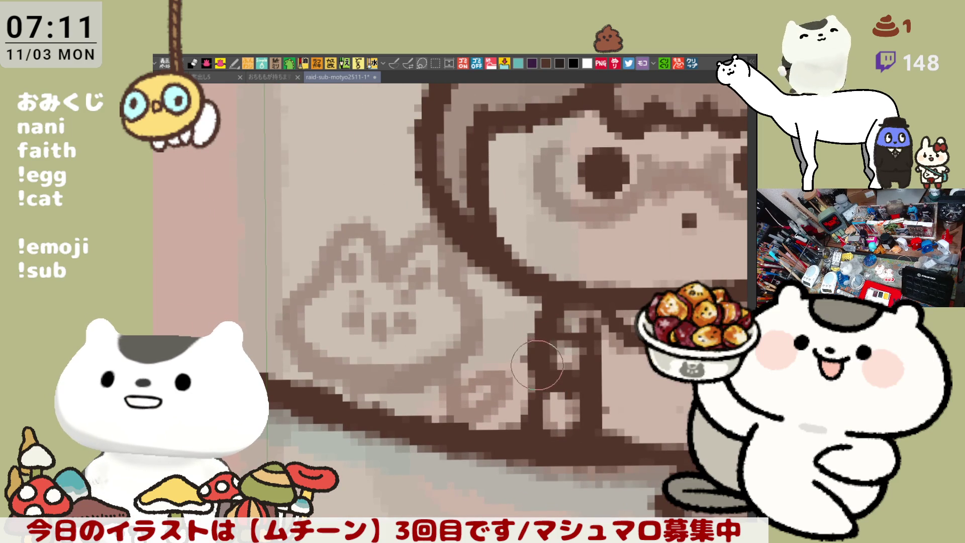
{"action": "left_click_drag", "start_coordinate": [428, 313], "coordinate": [472, 329]}
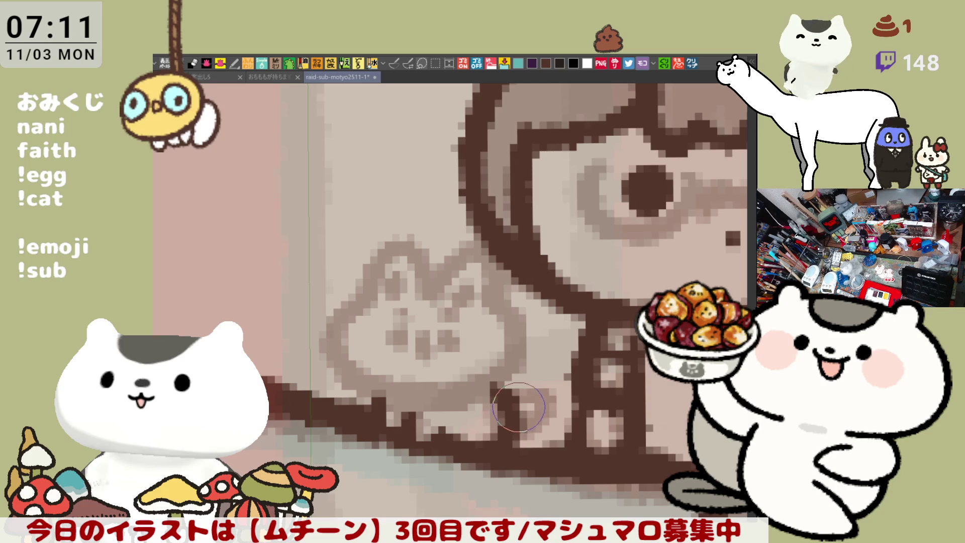
{"action": "left_click_drag", "start_coordinate": [493, 340], "coordinate": [511, 339]}
{"action": "mouse_move", "coordinate": [385, 352]}
{"action": "left_mouse_down"}
{"action": "mouse_move", "coordinate": [427, 289]}
{"action": "mouse_move", "coordinate": [465, 322]}
{"action": "left_mouse_up"}
{"action": "key", "text": "ctrl+z"}
{"action": "mouse_move", "coordinate": [384, 349]}
{"action": "left_mouse_down"}
{"action": "mouse_move", "coordinate": [465, 318]}
{"action": "mouse_move", "coordinate": [538, 344]}
{"action": "left_mouse_up"}
{"action": "key", "text": "ctrl+z"}
{"action": "mouse_move", "coordinate": [437, 342]}
{"action": "left_mouse_down"}
{"action": "mouse_move", "coordinate": [483, 302]}
{"action": "mouse_move", "coordinate": [550, 374]}
{"action": "mouse_move", "coordinate": [543, 397]}
{"action": "left_mouse_up"}
{"action": "key", "text": "ctrl+z"}
{"action": "left_click_drag", "start_coordinate": [533, 351], "coordinate": [538, 384]}
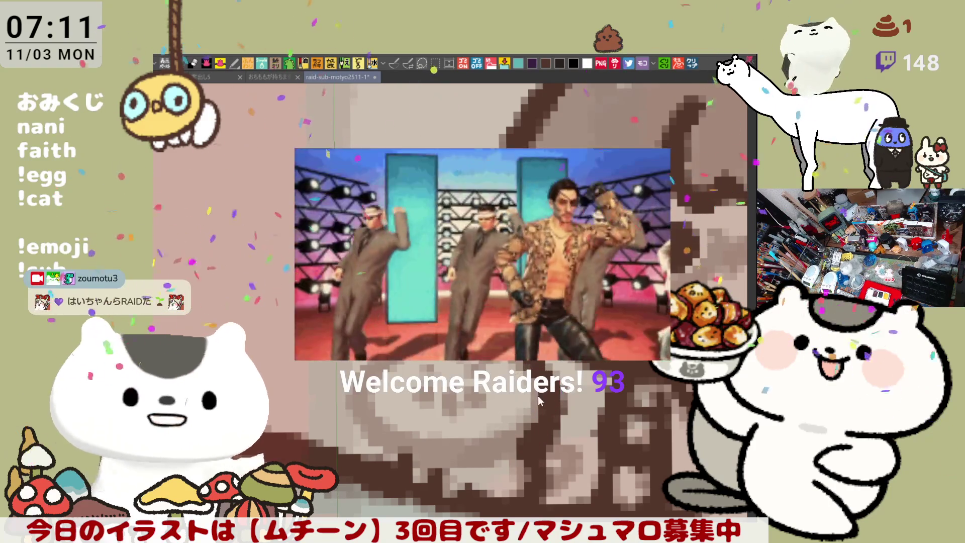
{"action": "key", "text": "ctrl+s"}
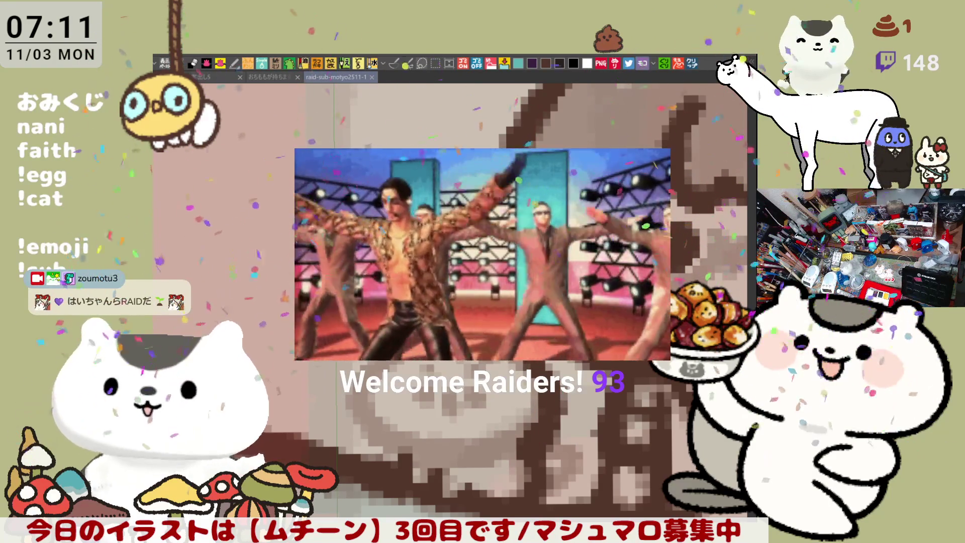
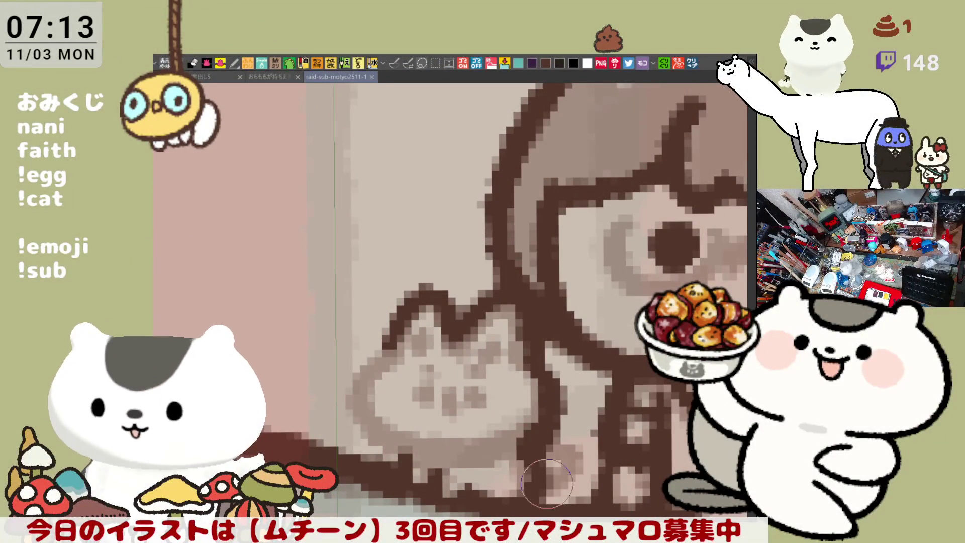
- Pan toward the cat and the girl's face, then show the fan's sticker screenshot in the イラスト tab
{"action": "left_click_drag", "start_coordinate": [436, 360], "coordinate": [481, 328]}
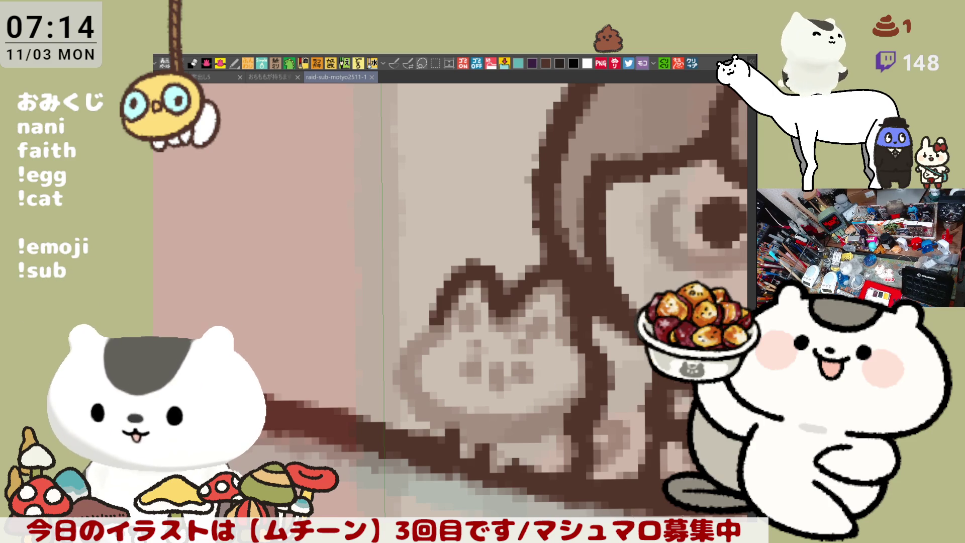
{"action": "left_click", "coordinate": [692, 63]}
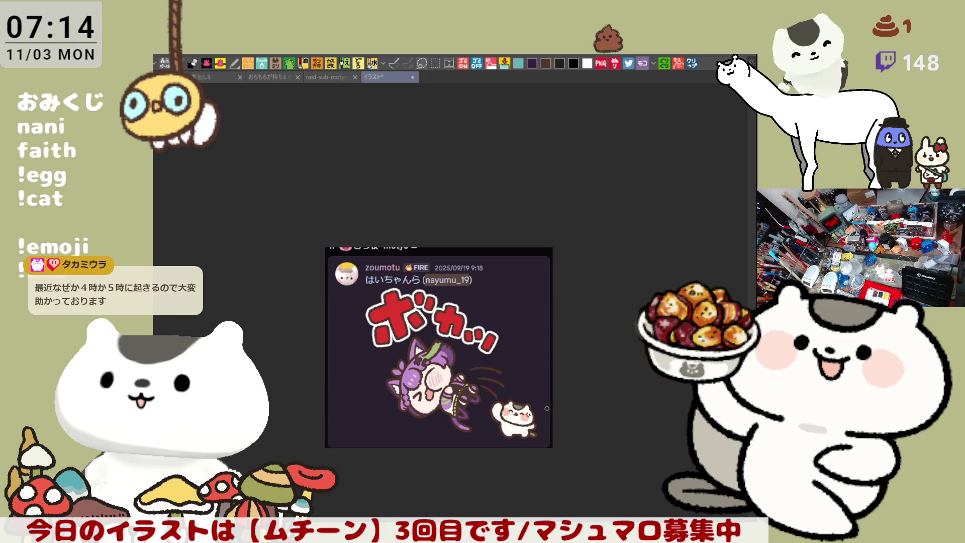
- Inspect the sticker up close, close the イラスト tab, and begin tracing the cat's ear outline
{"action": "scroll", "coordinate": [354, 359], "scroll_direction": "up", "scroll_amount": 3}
{"action": "left_click_drag", "start_coordinate": [336, 358], "coordinate": [277, 305]}
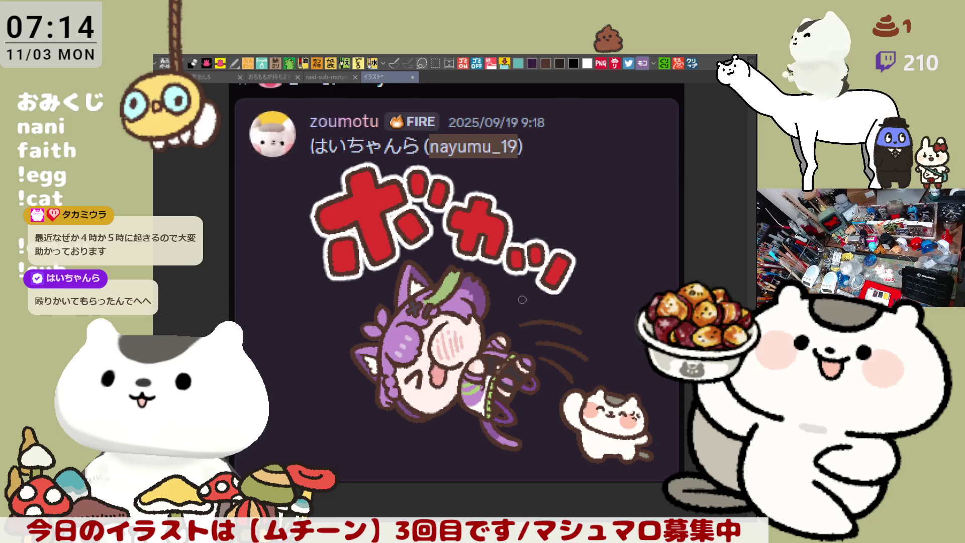
{"action": "left_click_drag", "start_coordinate": [507, 281], "coordinate": [514, 294]}
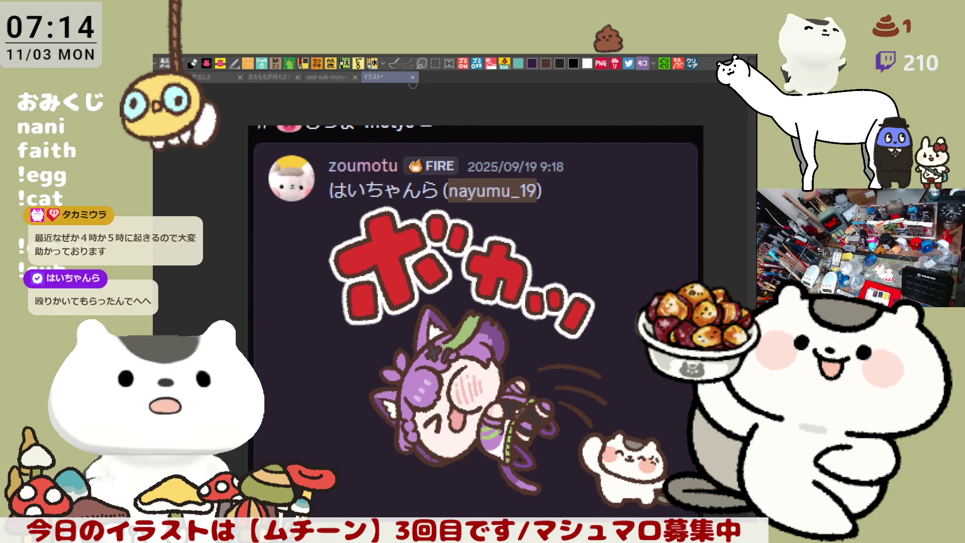
{"action": "scroll", "coordinate": [456, 197], "scroll_direction": "down", "scroll_amount": 2}
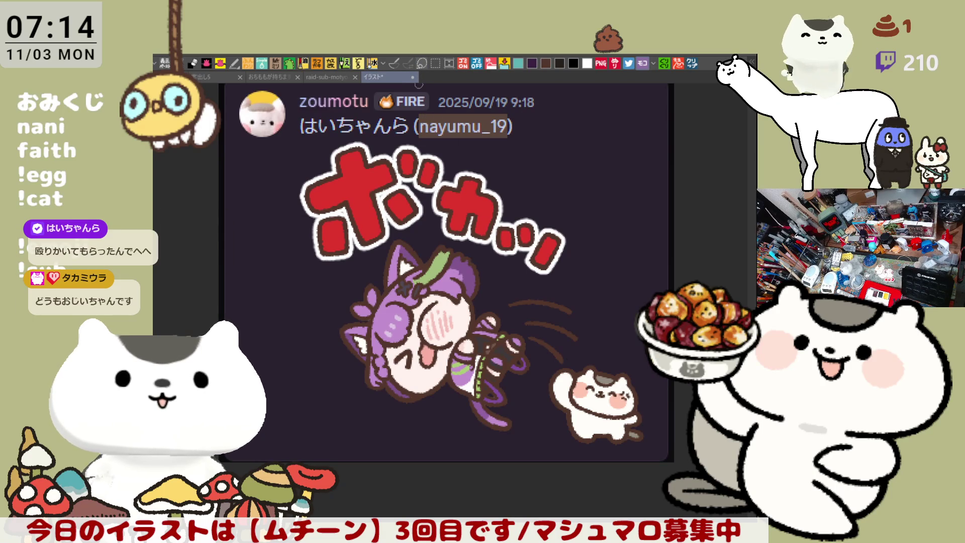
{"action": "left_click", "coordinate": [412, 77]}
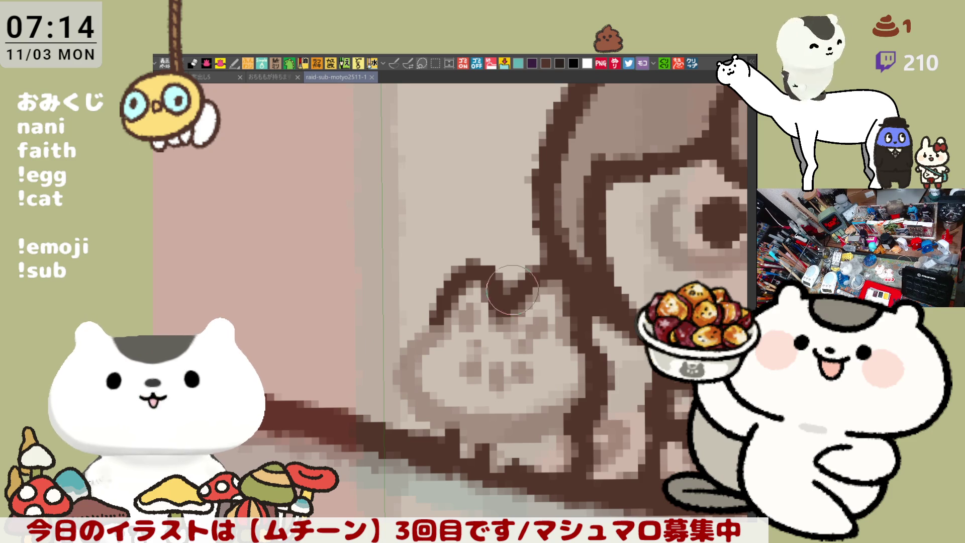
{"action": "mouse_move", "coordinate": [467, 285]}
{"action": "left_mouse_down"}
{"action": "mouse_move", "coordinate": [475, 263]}
{"action": "mouse_move", "coordinate": [472, 277]}
{"action": "mouse_move", "coordinate": [556, 287]}
{"action": "mouse_move", "coordinate": [558, 307]}
{"action": "left_mouse_up"}
- Zoom out to check the small cat's new dark brown ear outline
{"action": "scroll", "coordinate": [502, 282], "scroll_direction": "down", "scroll_amount": 3}
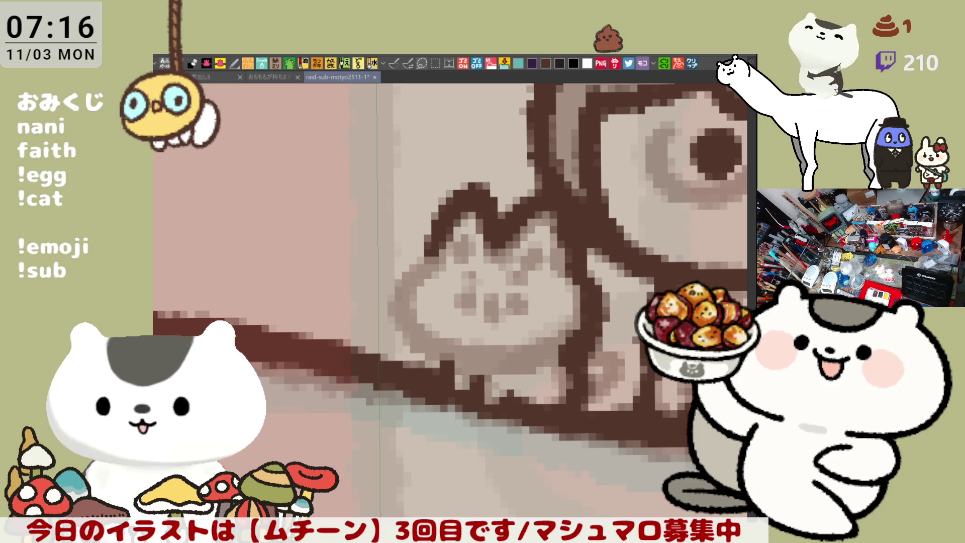
- Redraw the small cat's left cheek outline in thick dark brown, retrying strokes until it fits
{"action": "left_click_drag", "start_coordinate": [523, 332], "coordinate": [564, 347]}
{"action": "left_click_drag", "start_coordinate": [475, 259], "coordinate": [493, 382]}
{"action": "key", "text": "ctrl+z"}
{"action": "left_click_drag", "start_coordinate": [475, 259], "coordinate": [495, 363]}
{"action": "key", "text": "ctrl+z"}
{"action": "key", "text": "ctrl+y"}
{"action": "key", "text": "ctrl+z"}
{"action": "left_click_drag", "start_coordinate": [480, 272], "coordinate": [513, 357]}
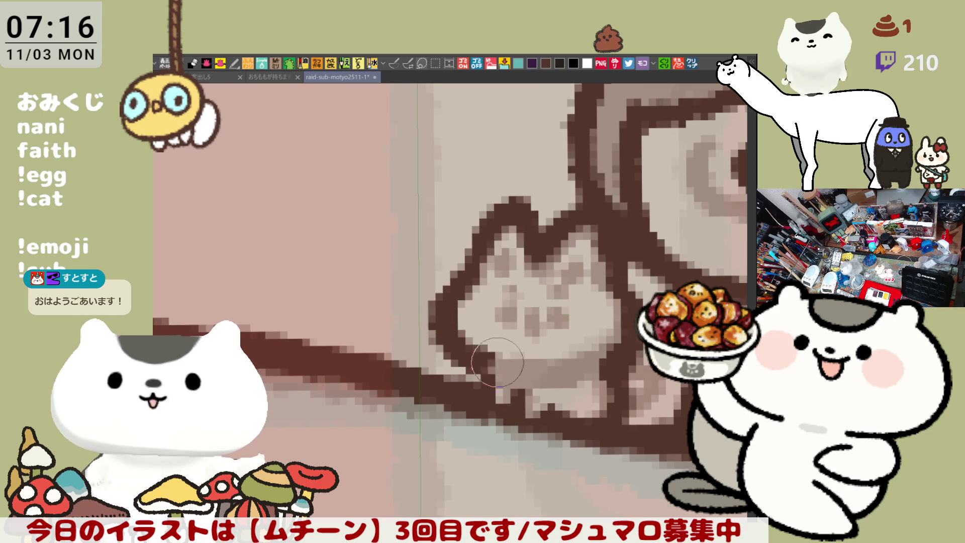
{"action": "key", "text": "ctrl+z"}
{"action": "left_click_drag", "start_coordinate": [475, 253], "coordinate": [512, 358]}
{"action": "key", "text": "ctrl+z"}
{"action": "left_click_drag", "start_coordinate": [475, 254], "coordinate": [510, 360]}
{"action": "key", "text": "ctrl+z"}
{"action": "left_click_drag", "start_coordinate": [475, 253], "coordinate": [507, 364]}
{"action": "key", "text": "ctrl+z"}
{"action": "mouse_move", "coordinate": [475, 254]}
{"action": "left_mouse_down"}
{"action": "mouse_move", "coordinate": [437, 314]}
{"action": "mouse_move", "coordinate": [508, 364]}
{"action": "mouse_move", "coordinate": [480, 264]}
{"action": "mouse_move", "coordinate": [498, 360]}
{"action": "mouse_move", "coordinate": [523, 372]}
{"action": "mouse_move", "coordinate": [442, 342]}
{"action": "mouse_move", "coordinate": [522, 372]}
{"action": "mouse_move", "coordinate": [439, 297]}
{"action": "mouse_move", "coordinate": [507, 369]}
{"action": "mouse_move", "coordinate": [447, 302]}
{"action": "mouse_move", "coordinate": [522, 365]}
{"action": "left_mouse_up"}
{"action": "key", "text": "ctrl+z"}
{"action": "key", "text": "ctrl+z"}
{"action": "key", "text": "ctrl+z"}
{"action": "key", "text": "ctrl+z"}
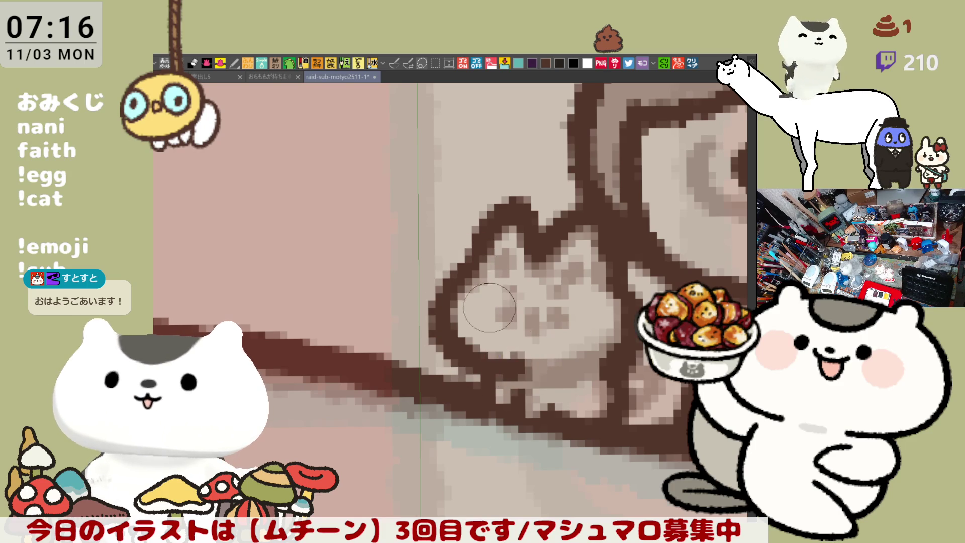
{"action": "key", "text": "ctrl+z"}
- Extend the cat's lower head outline to the right and repaint its chin and paw outline
{"action": "left_click_drag", "start_coordinate": [455, 347], "coordinate": [553, 372]}
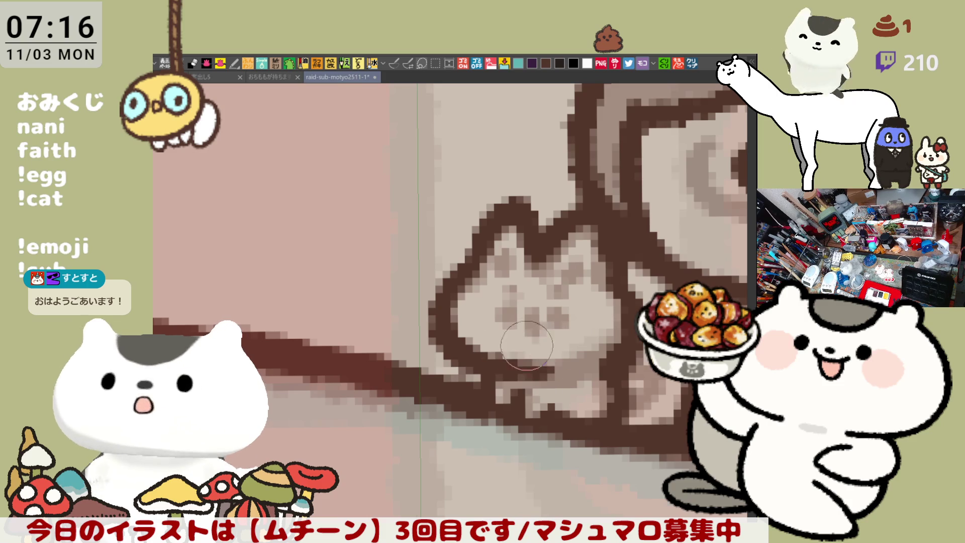
{"action": "mouse_move", "coordinate": [486, 383]}
{"action": "left_mouse_down"}
{"action": "mouse_move", "coordinate": [483, 392]}
{"action": "mouse_move", "coordinate": [522, 422]}
{"action": "left_mouse_up"}
{"action": "key", "text": "ctrl+z"}
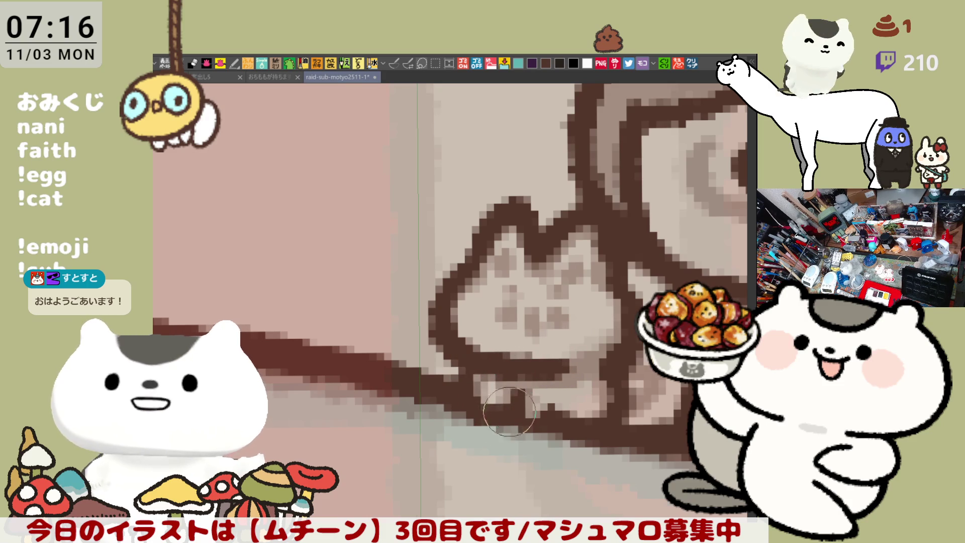
{"action": "mouse_move", "coordinate": [483, 382]}
{"action": "left_mouse_down"}
{"action": "mouse_move", "coordinate": [534, 416]}
{"action": "mouse_move", "coordinate": [588, 377]}
{"action": "mouse_move", "coordinate": [641, 387]}
{"action": "mouse_move", "coordinate": [629, 402]}
{"action": "mouse_move", "coordinate": [632, 426]}
{"action": "mouse_move", "coordinate": [631, 388]}
{"action": "mouse_move", "coordinate": [651, 416]}
{"action": "mouse_move", "coordinate": [625, 405]}
{"action": "mouse_move", "coordinate": [665, 404]}
{"action": "mouse_move", "coordinate": [658, 390]}
{"action": "mouse_move", "coordinate": [634, 418]}
{"action": "mouse_move", "coordinate": [658, 397]}
{"action": "mouse_move", "coordinate": [641, 425]}
{"action": "left_mouse_up"}
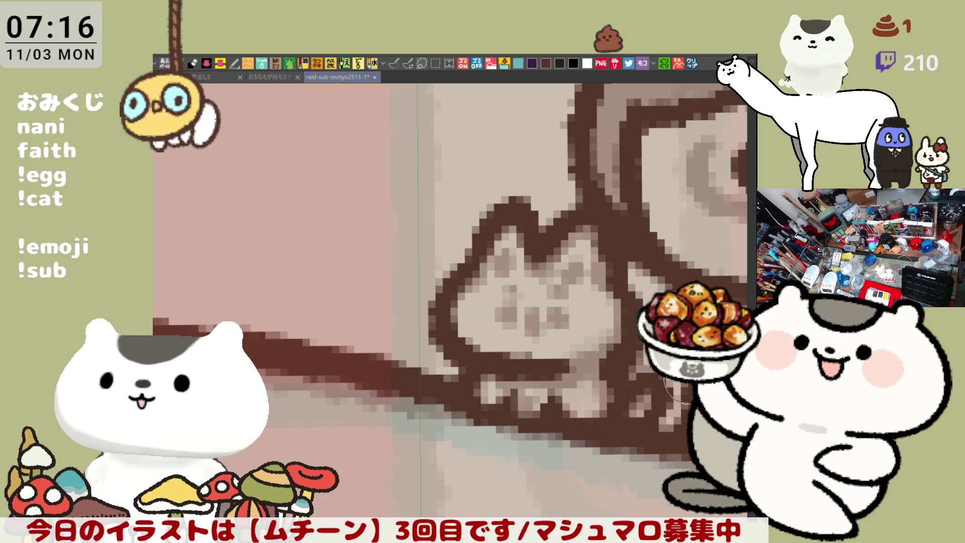
{"action": "mouse_move", "coordinate": [679, 397]}
{"action": "left_mouse_down"}
{"action": "mouse_move", "coordinate": [506, 376]}
{"action": "mouse_move", "coordinate": [478, 356]}
{"action": "mouse_move", "coordinate": [449, 369]}
{"action": "left_mouse_up"}
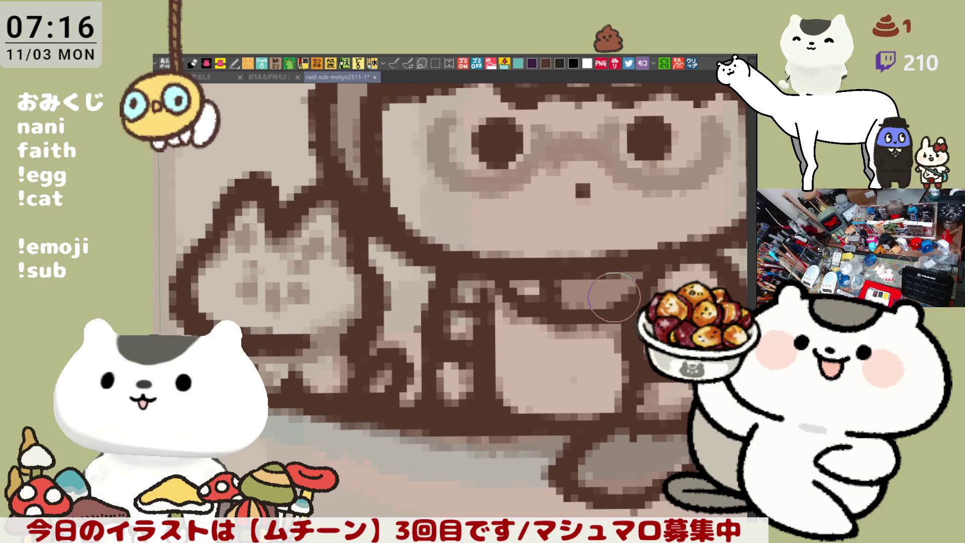
- Paint the light pixels on the hooded girl's collar dark brown
{"action": "left_click", "coordinate": [518, 294]}
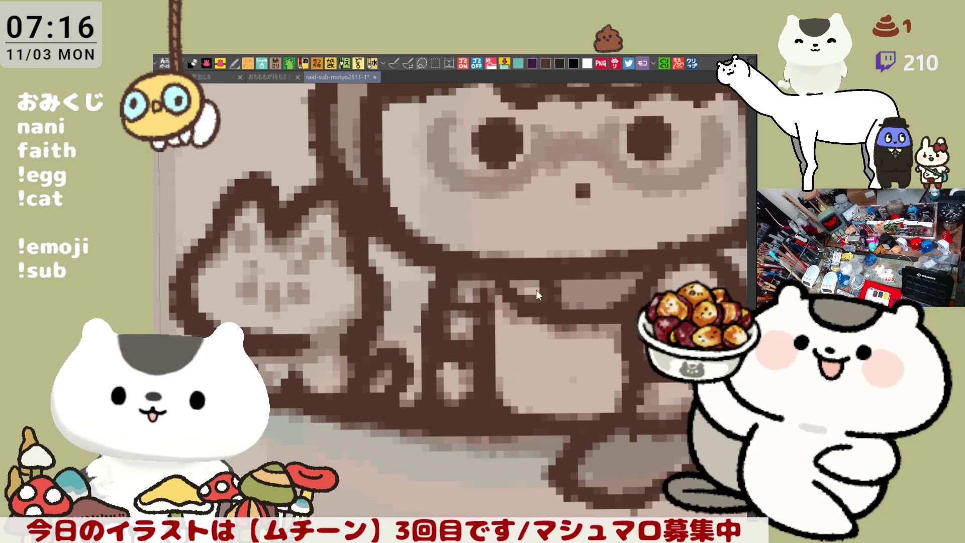
{"action": "scroll", "coordinate": [573, 381], "scroll_direction": "down", "scroll_amount": 10}
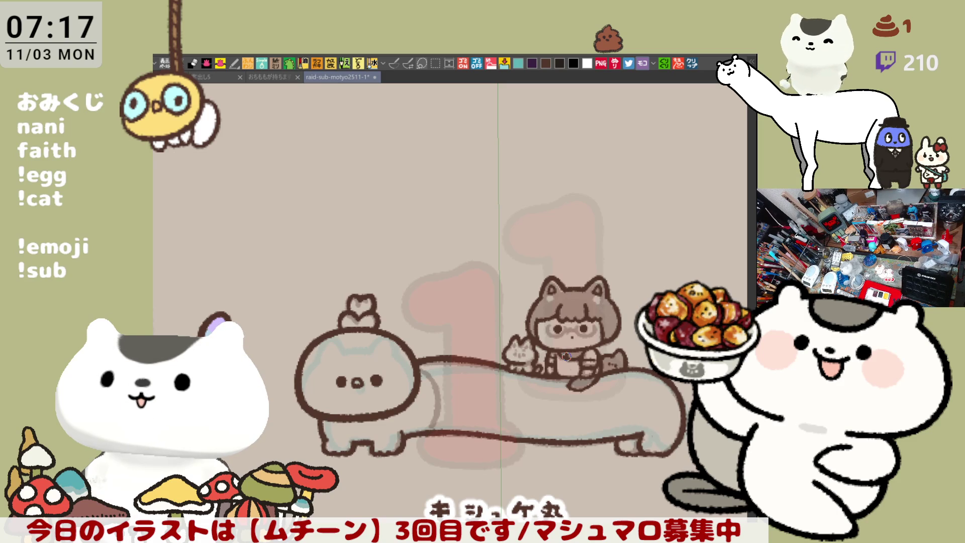
{"action": "scroll", "coordinate": [567, 356], "scroll_direction": "up", "scroll_amount": 5}
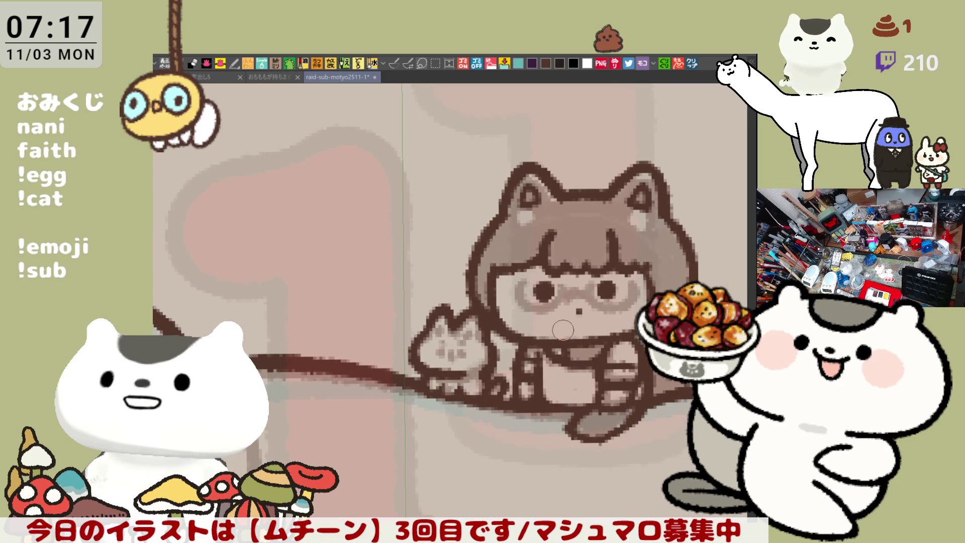
- Centre the girl and start a lasso selection around her figure
{"action": "left_click_drag", "start_coordinate": [563, 331], "coordinate": [493, 363]}
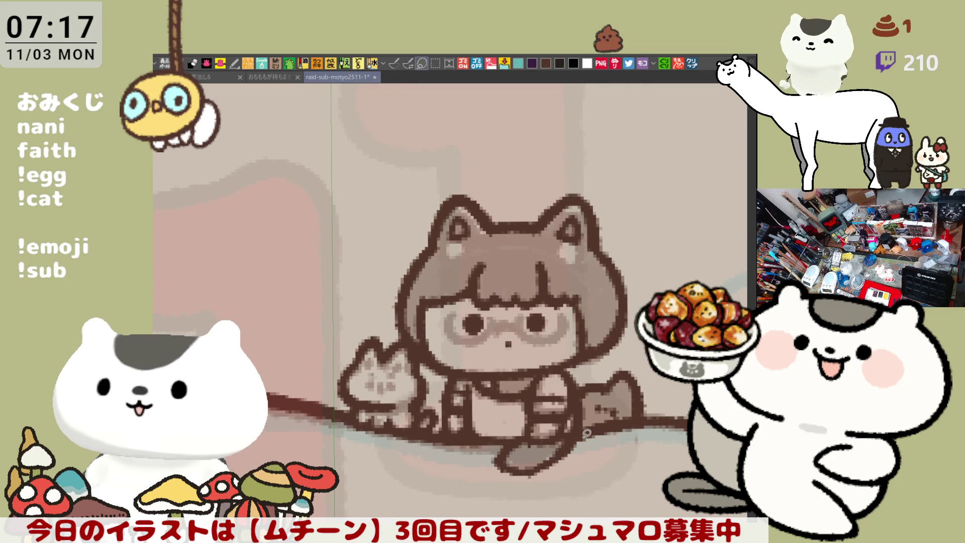
{"action": "left_click_drag", "start_coordinate": [386, 317], "coordinate": [436, 374]}
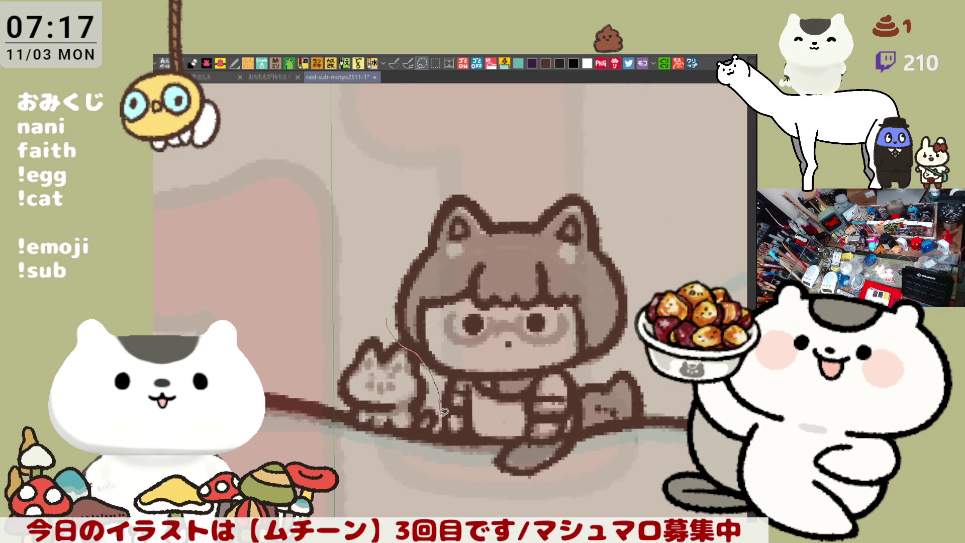
{"action": "left_click_drag", "start_coordinate": [452, 432], "coordinate": [504, 437]}
- Close the lasso around the girl and her tail, shift her up a few pixels, and deselect
{"action": "mouse_move", "coordinate": [499, 471]}
{"action": "left_mouse_down"}
{"action": "mouse_move", "coordinate": [611, 455]}
{"action": "mouse_move", "coordinate": [650, 419]}
{"action": "left_mouse_up"}
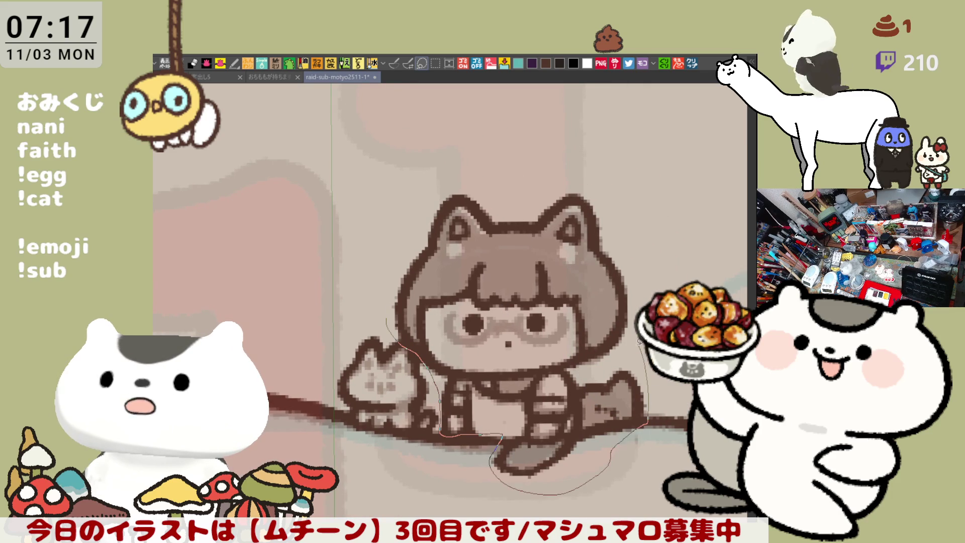
{"action": "mouse_move", "coordinate": [527, 179]}
{"action": "left_mouse_down"}
{"action": "mouse_move", "coordinate": [443, 177]}
{"action": "mouse_move", "coordinate": [383, 251]}
{"action": "mouse_move", "coordinate": [390, 321]}
{"action": "left_mouse_up"}
{"action": "left_click", "coordinate": [556, 513]}
{"action": "left_click_drag", "start_coordinate": [526, 418], "coordinate": [537, 414]}
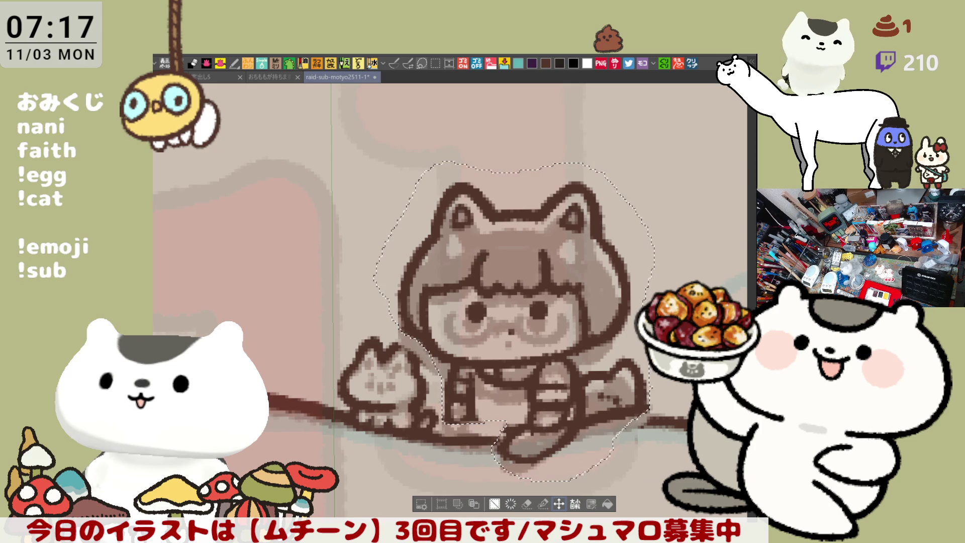
{"action": "key", "text": "ctrl+d"}
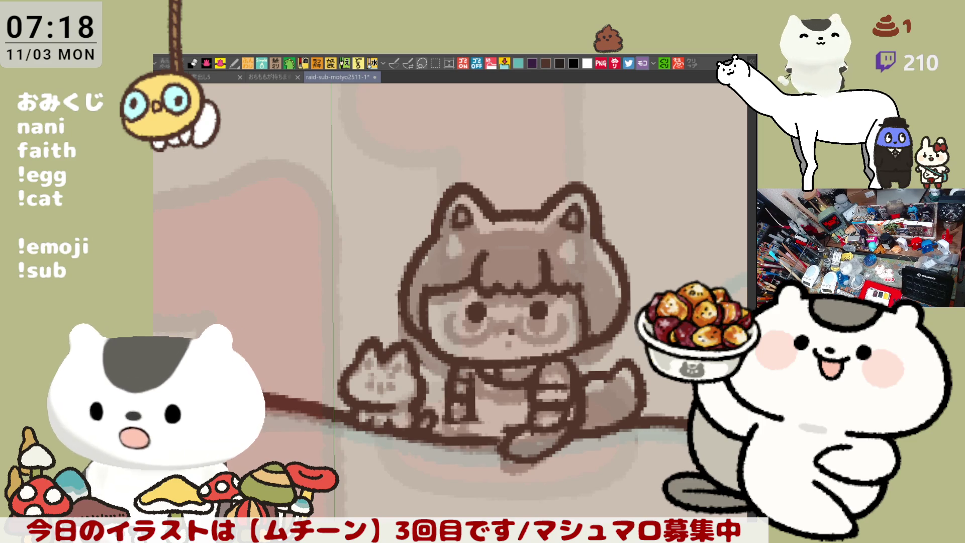
{"action": "left_click_drag", "start_coordinate": [420, 244], "coordinate": [468, 254]}
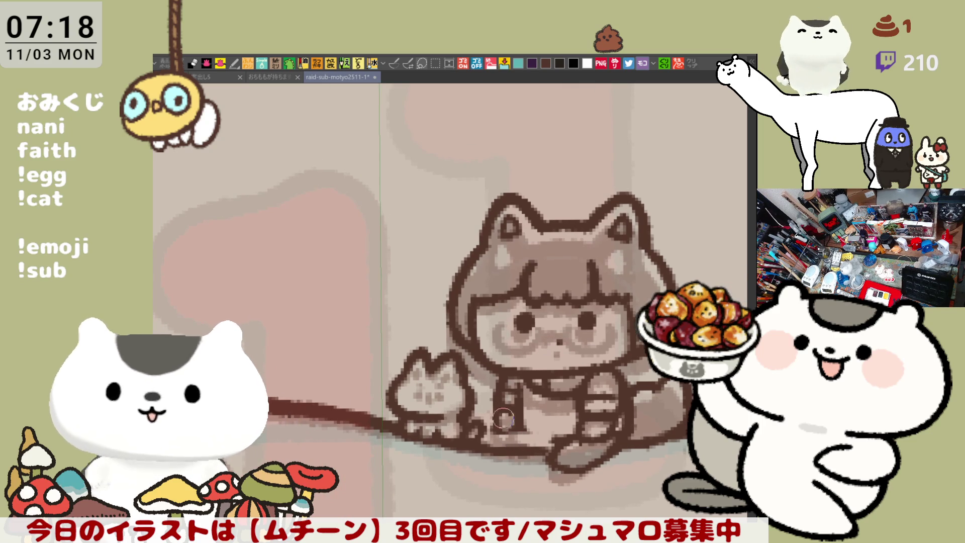
- Rework the girl's leg so its dark outline curves along her lower edge above the creature
{"action": "left_click_drag", "start_coordinate": [484, 421], "coordinate": [526, 413]}
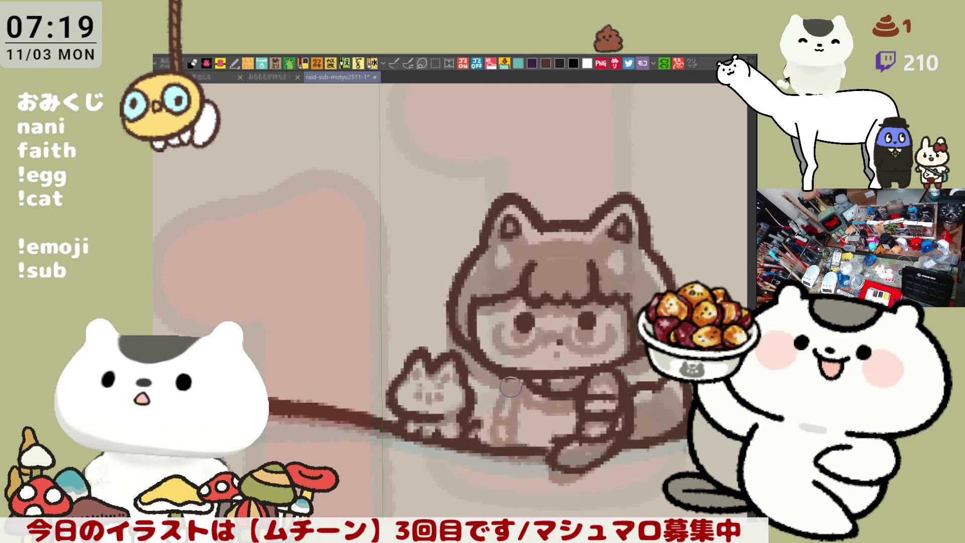
{"action": "left_click_drag", "start_coordinate": [513, 382], "coordinate": [515, 416]}
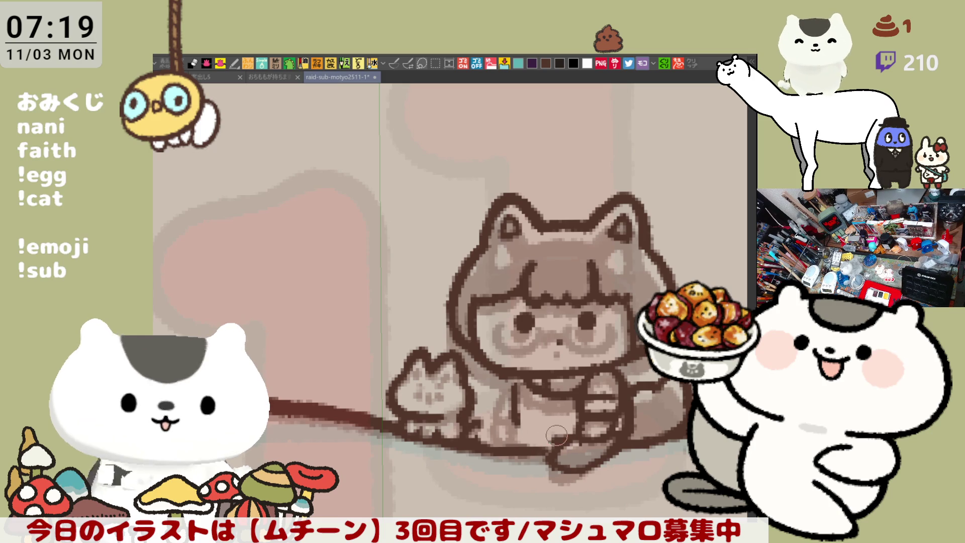
{"action": "left_click_drag", "start_coordinate": [517, 382], "coordinate": [515, 420]}
{"action": "mouse_move", "coordinate": [517, 366]}
{"action": "left_mouse_down"}
{"action": "mouse_move", "coordinate": [512, 415]}
{"action": "mouse_move", "coordinate": [548, 442]}
{"action": "left_mouse_up"}
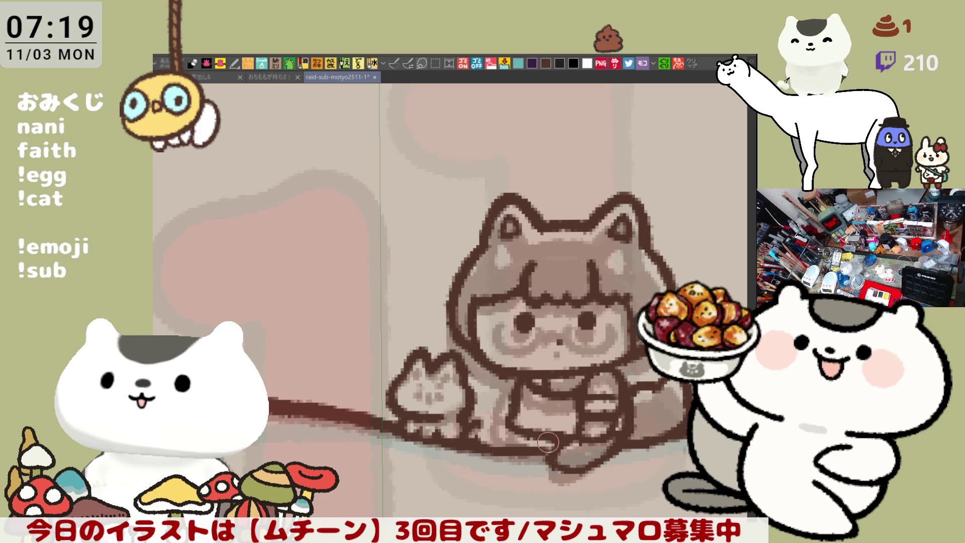
{"action": "key", "text": "ctrl+z"}
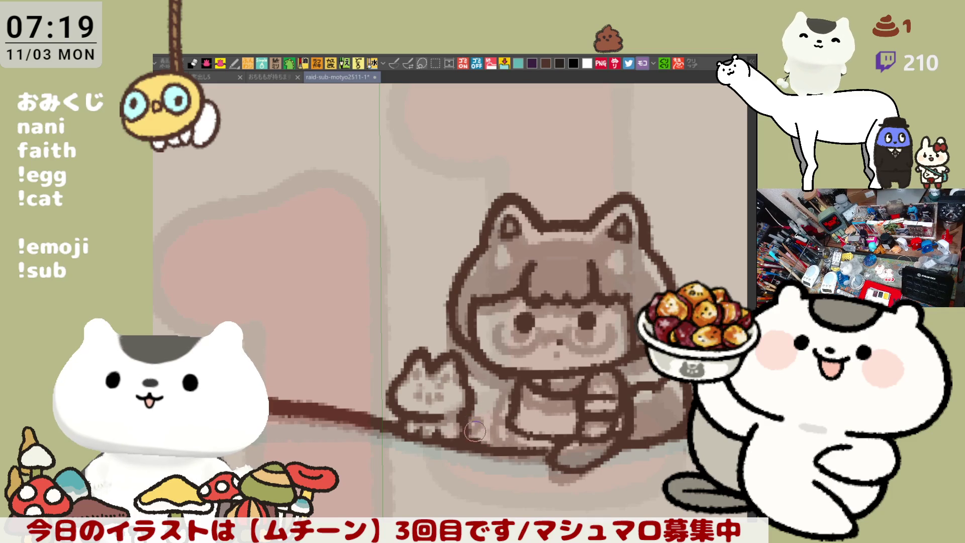
{"action": "left_click_drag", "start_coordinate": [496, 438], "coordinate": [532, 449]}
{"action": "left_click_drag", "start_coordinate": [514, 414], "coordinate": [564, 431]}
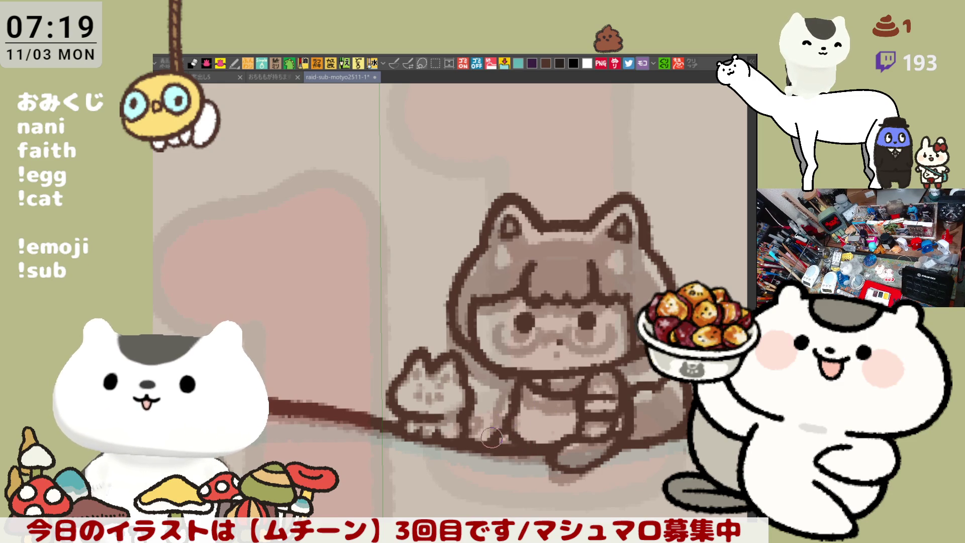
{"action": "left_click_drag", "start_coordinate": [556, 418], "coordinate": [504, 428]}
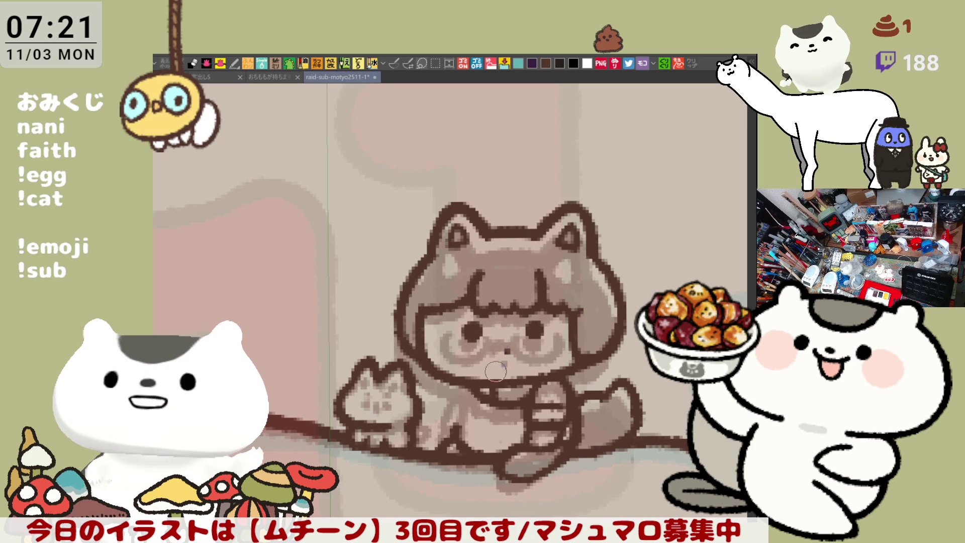
- Enlarge and darken the girl's left eye ring, then paste in the jets-over-antenna reference photo
{"action": "scroll", "coordinate": [512, 359], "scroll_direction": "up", "scroll_amount": 3}
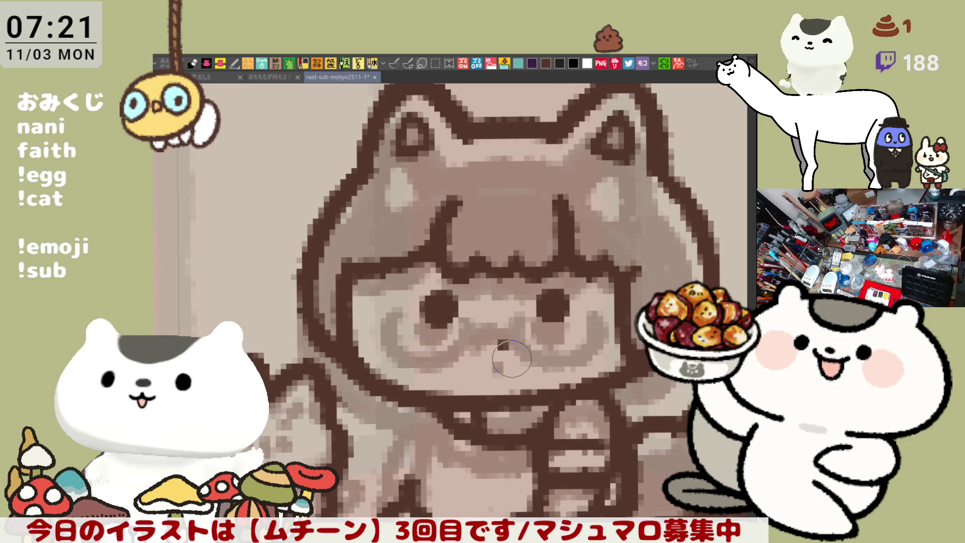
{"action": "mouse_move", "coordinate": [403, 289]}
{"action": "left_mouse_down"}
{"action": "mouse_move", "coordinate": [390, 339]}
{"action": "mouse_move", "coordinate": [432, 347]}
{"action": "left_mouse_up"}
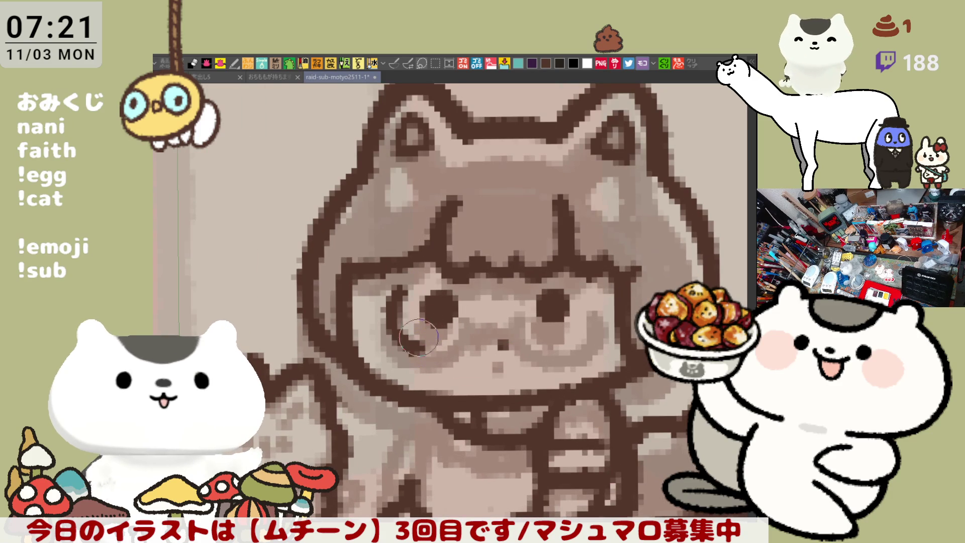
{"action": "mouse_move", "coordinate": [421, 306]}
{"action": "left_mouse_down"}
{"action": "mouse_move", "coordinate": [397, 284]}
{"action": "mouse_move", "coordinate": [403, 342]}
{"action": "mouse_move", "coordinate": [422, 299]}
{"action": "mouse_move", "coordinate": [430, 348]}
{"action": "mouse_move", "coordinate": [442, 347]}
{"action": "mouse_move", "coordinate": [403, 287]}
{"action": "mouse_move", "coordinate": [452, 347]}
{"action": "mouse_move", "coordinate": [470, 332]}
{"action": "mouse_move", "coordinate": [475, 304]}
{"action": "mouse_move", "coordinate": [479, 318]}
{"action": "left_mouse_up"}
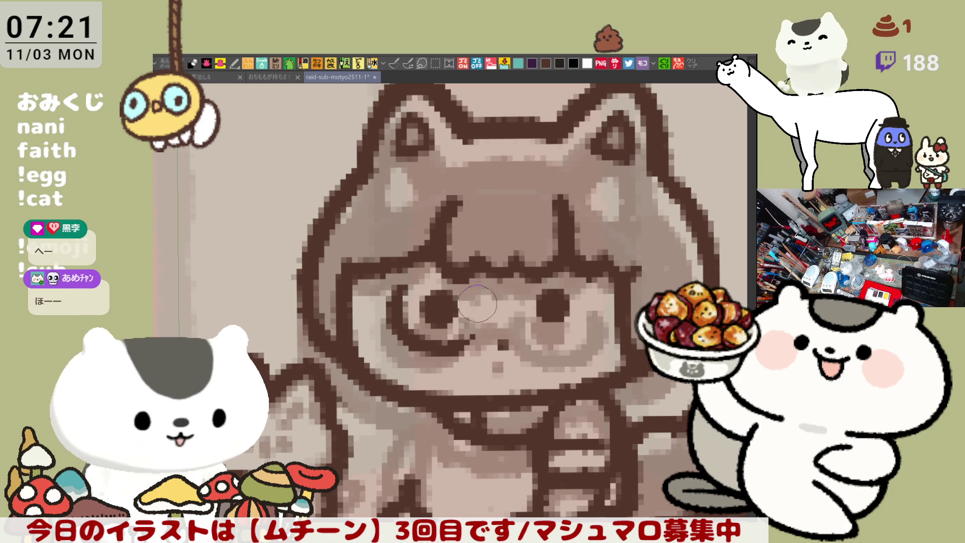
{"action": "left_click_drag", "start_coordinate": [474, 302], "coordinate": [475, 314]}
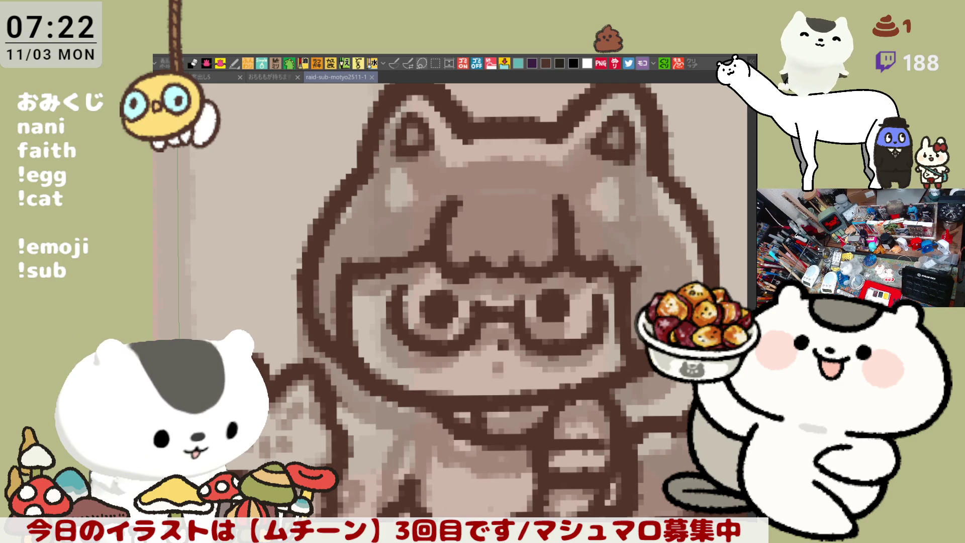
{"action": "key", "text": "ctrl+v"}
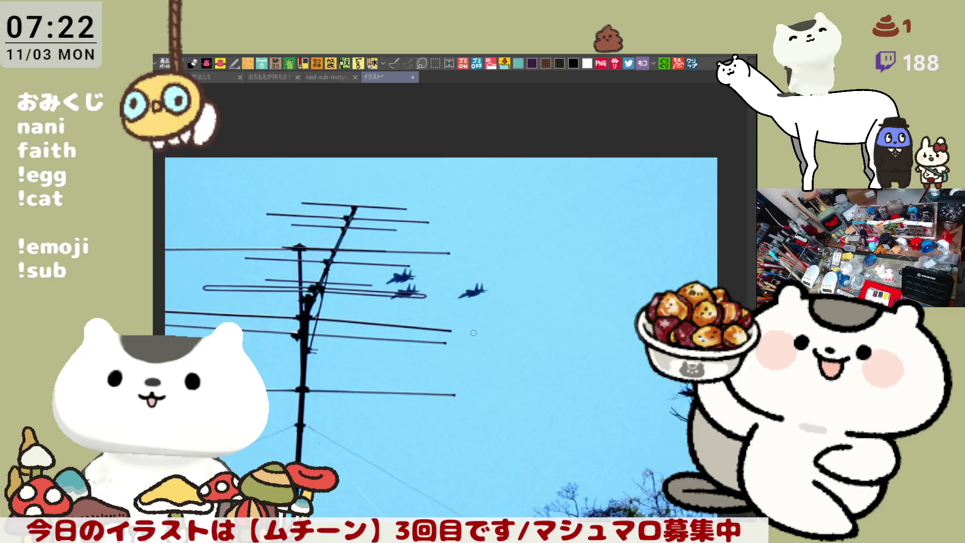
- Zoom around the jets photo, close it, and bring up the clock-tower sky photo
{"action": "scroll", "coordinate": [427, 301], "scroll_direction": "up", "scroll_amount": 3}
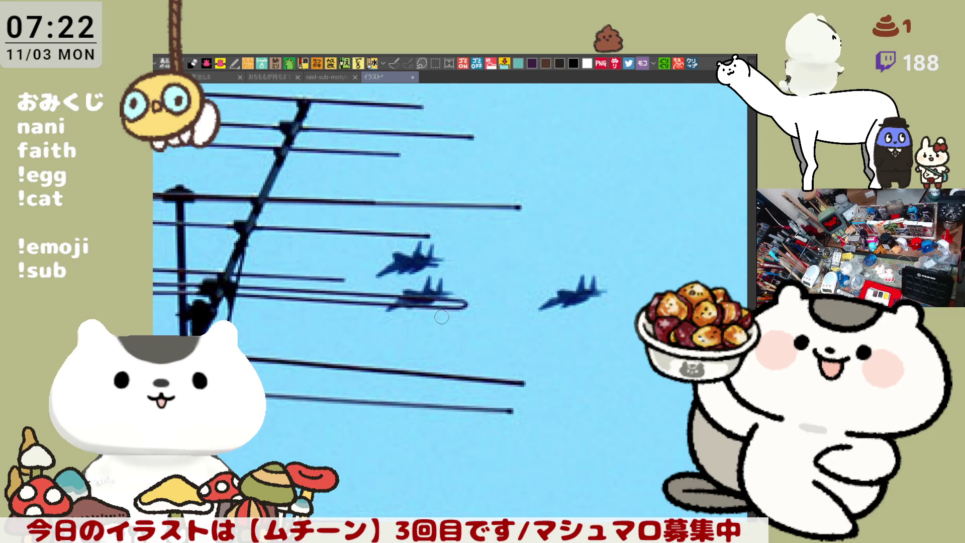
{"action": "scroll", "coordinate": [442, 316], "scroll_direction": "up", "scroll_amount": 3}
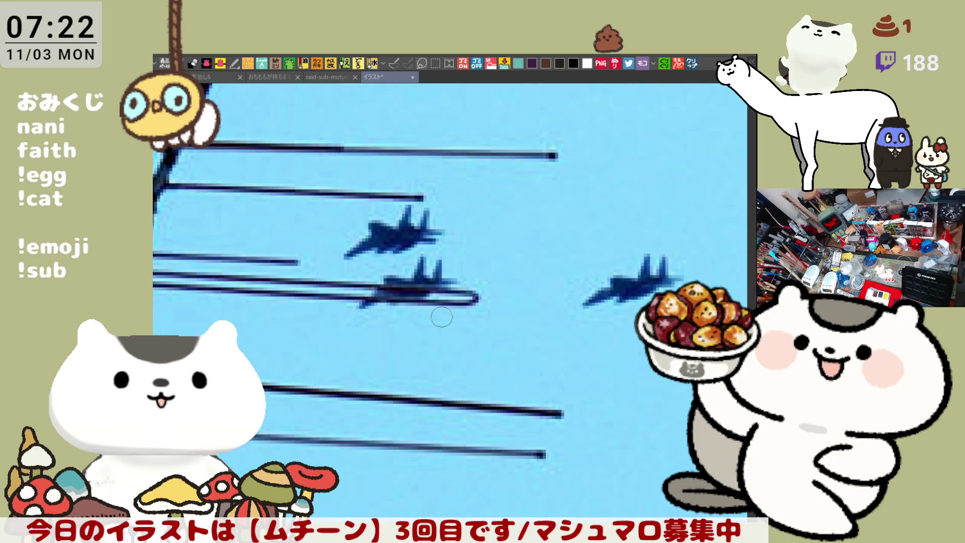
{"action": "scroll", "coordinate": [441, 317], "scroll_direction": "down", "scroll_amount": 5}
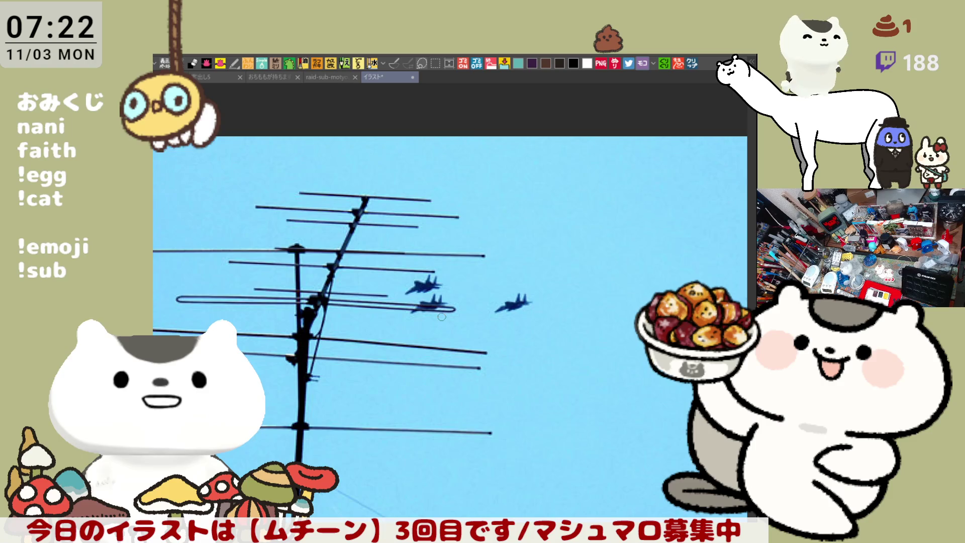
{"action": "scroll", "coordinate": [442, 317], "scroll_direction": "down", "scroll_amount": 2}
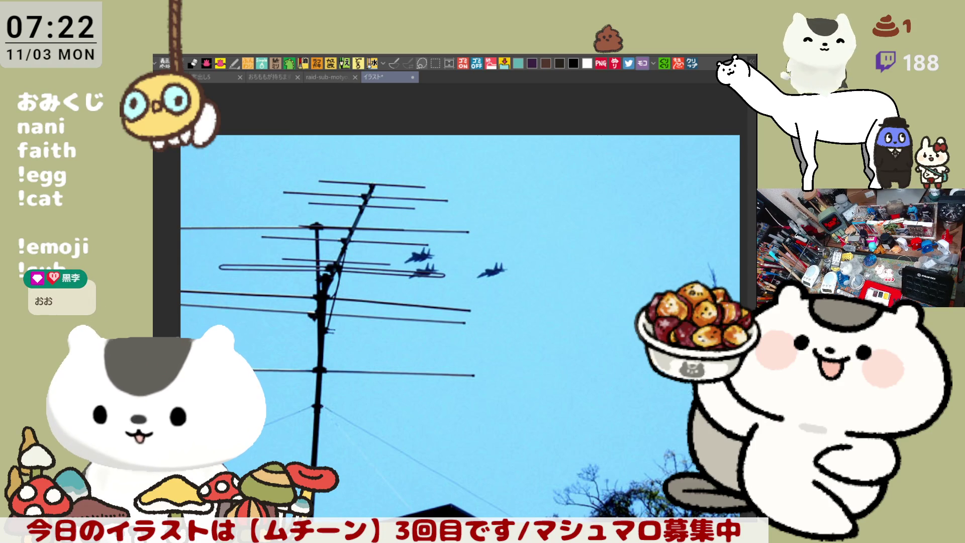
{"action": "scroll", "coordinate": [433, 246], "scroll_direction": "up", "scroll_amount": 3}
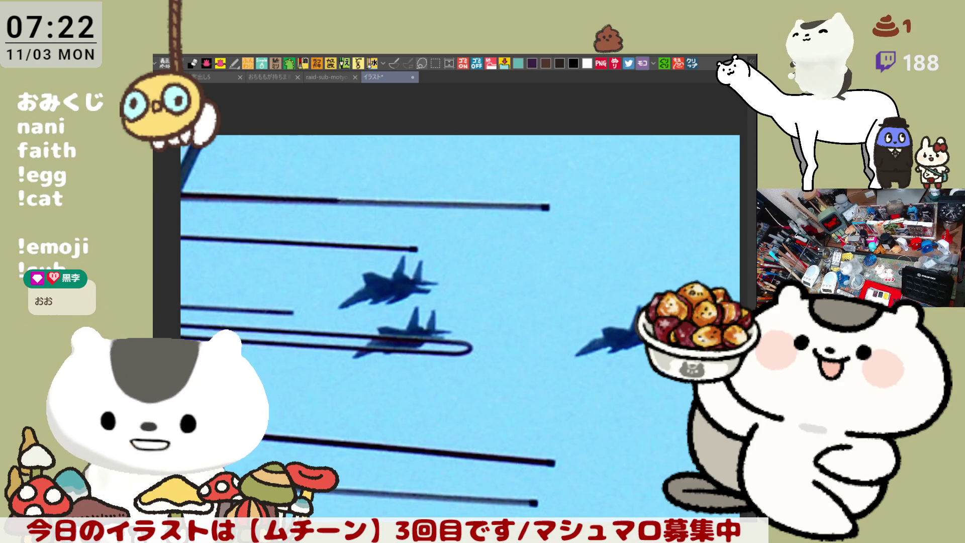
{"action": "scroll", "coordinate": [623, 509], "scroll_direction": "down", "scroll_amount": 2}
{"action": "left_click_drag", "start_coordinate": [602, 485], "coordinate": [558, 414]}
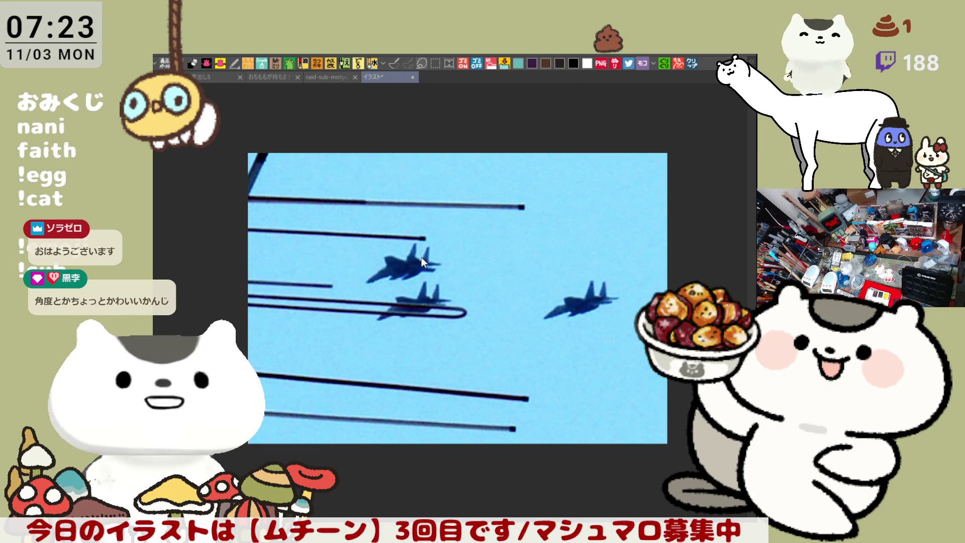
{"action": "key", "text": "ctrl+w"}
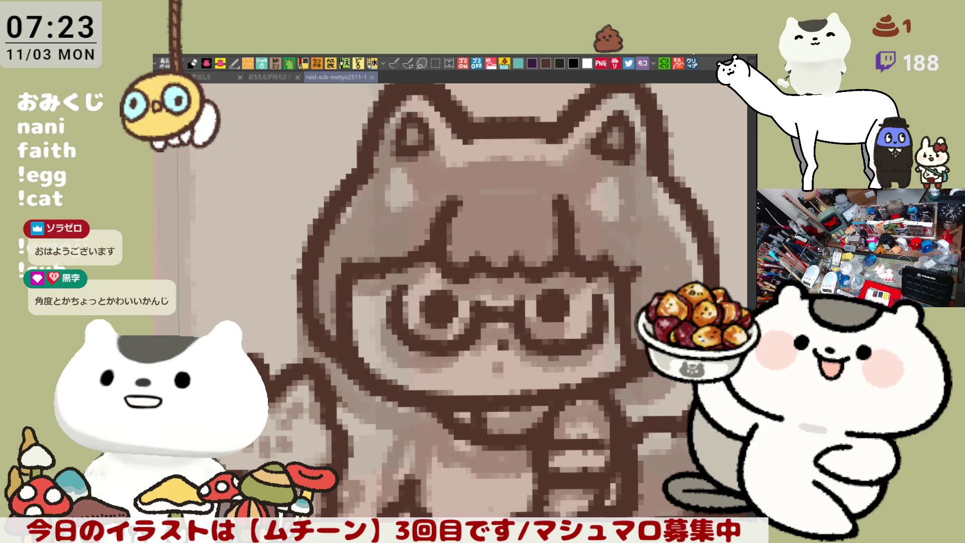
{"action": "left_click", "coordinate": [692, 63]}
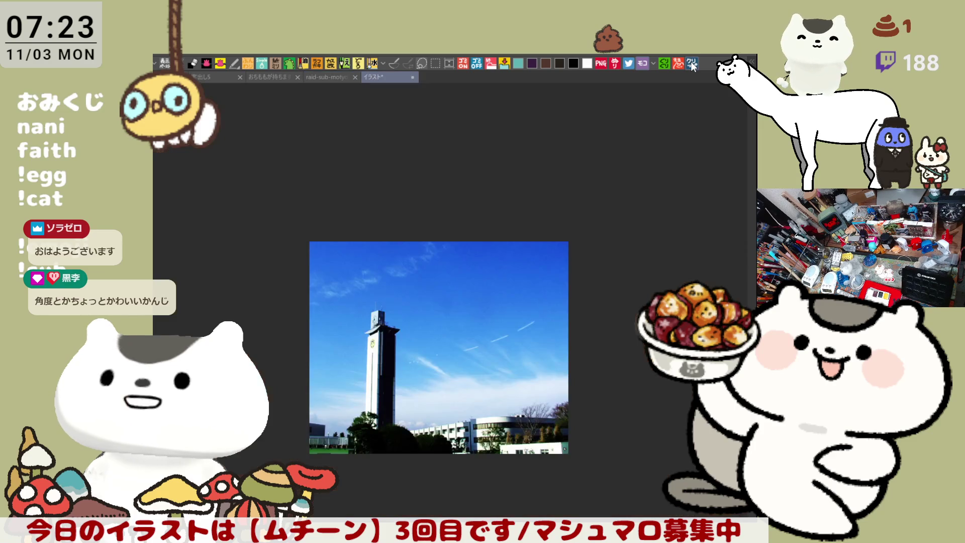
- Paste two light-tower contrail photos in turn, then open the contrail-past-walkway image in イラスト2
{"action": "scroll", "coordinate": [444, 325], "scroll_direction": "up", "scroll_amount": 2}
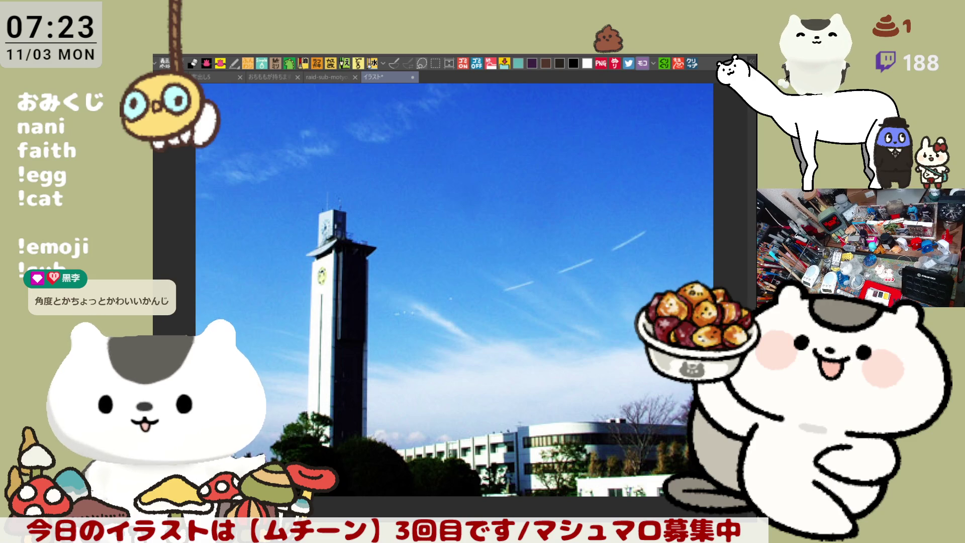
{"action": "key", "text": "ctrl+v"}
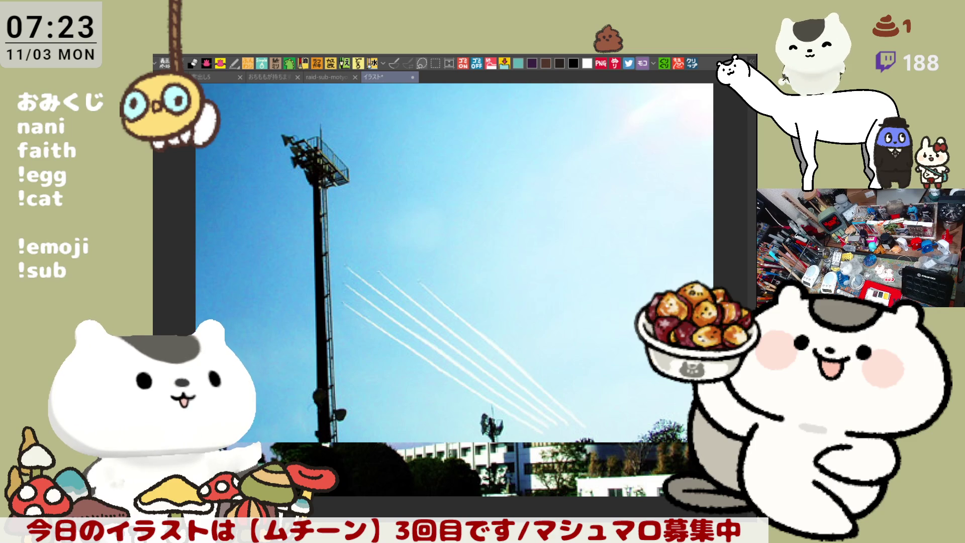
{"action": "key", "text": "ctrl+v"}
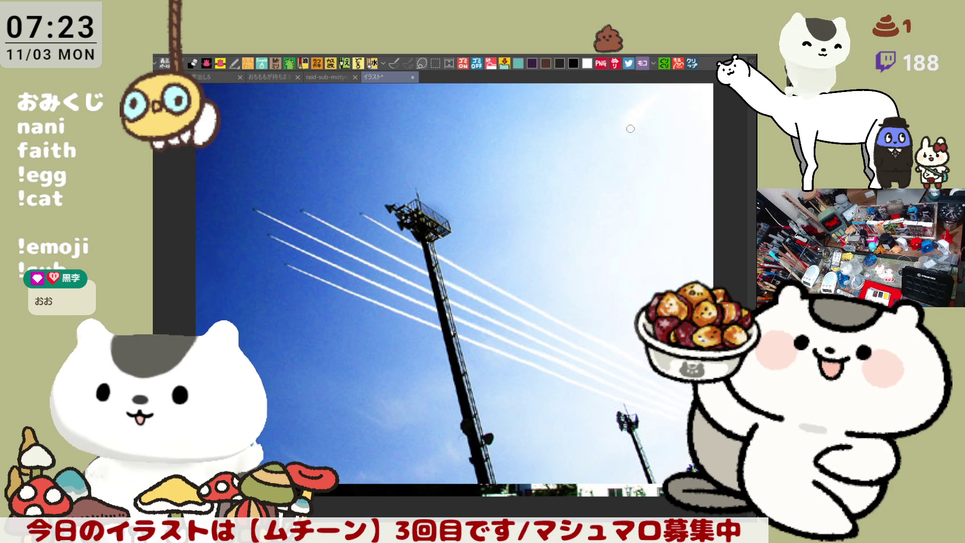
{"action": "left_click", "coordinate": [690, 65]}
{"action": "scroll", "coordinate": [532, 214], "scroll_direction": "up", "scroll_amount": 4}
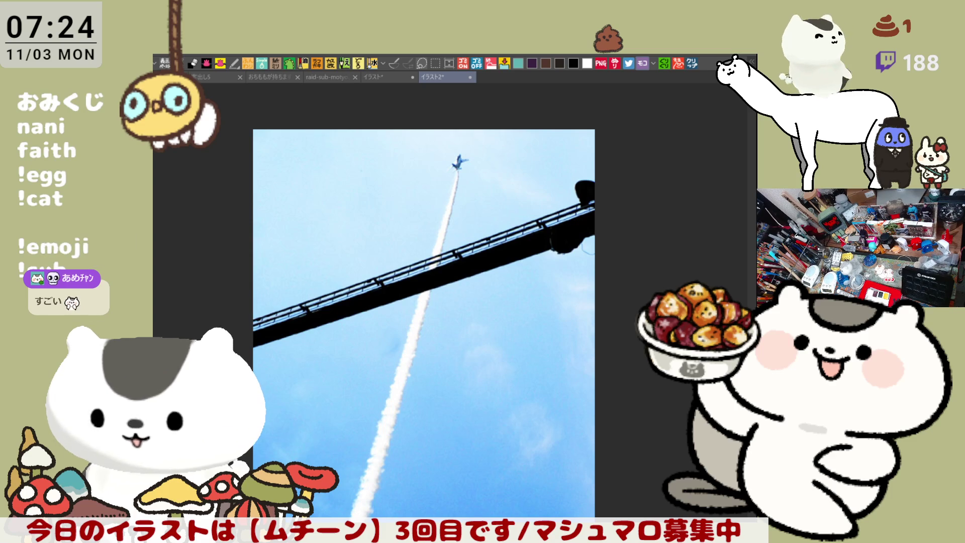
- Paste successive sky photos onto the canvas: jets, four brighter jets, a curved contrail, then cloudy sky with trees
{"action": "key", "text": "ctrl+v"}
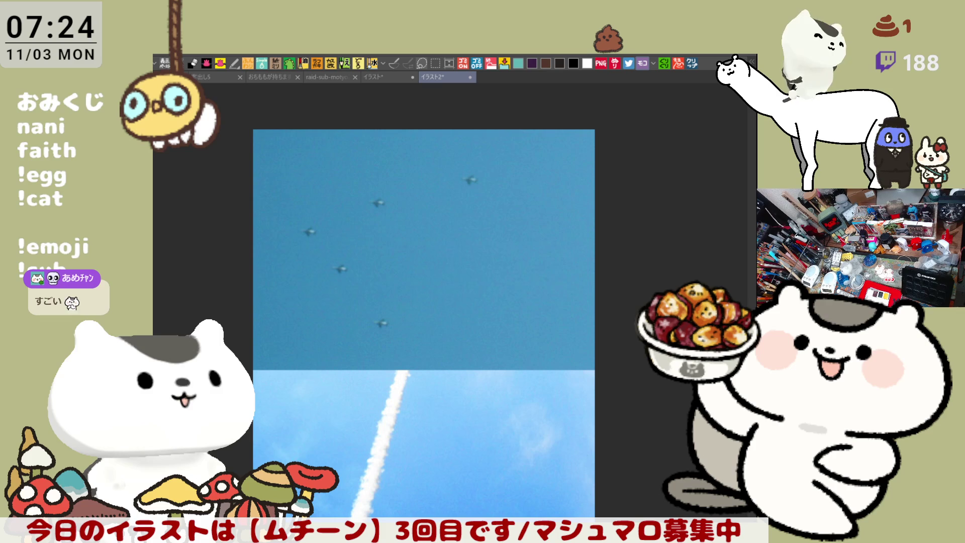
{"action": "key", "text": "ctrl+v"}
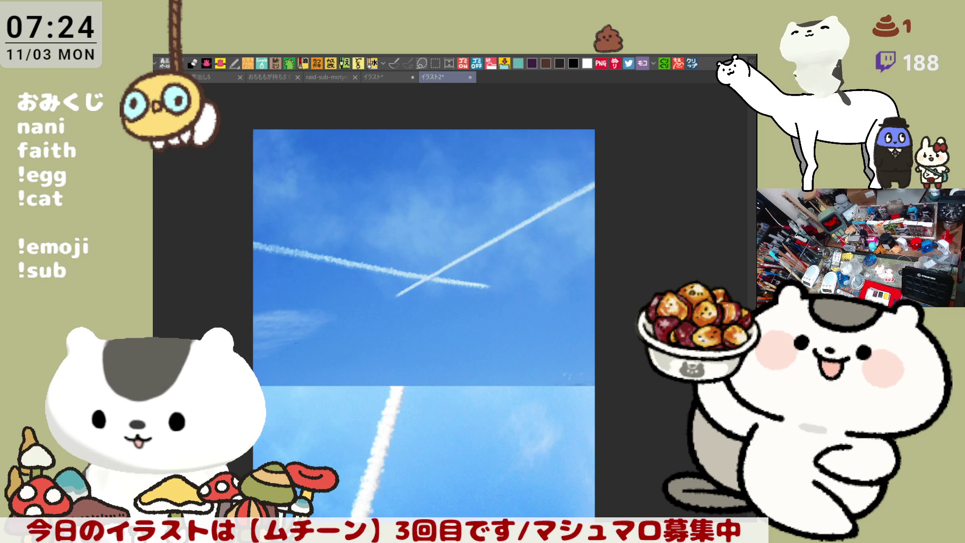
{"action": "key", "text": "ctrl+v"}
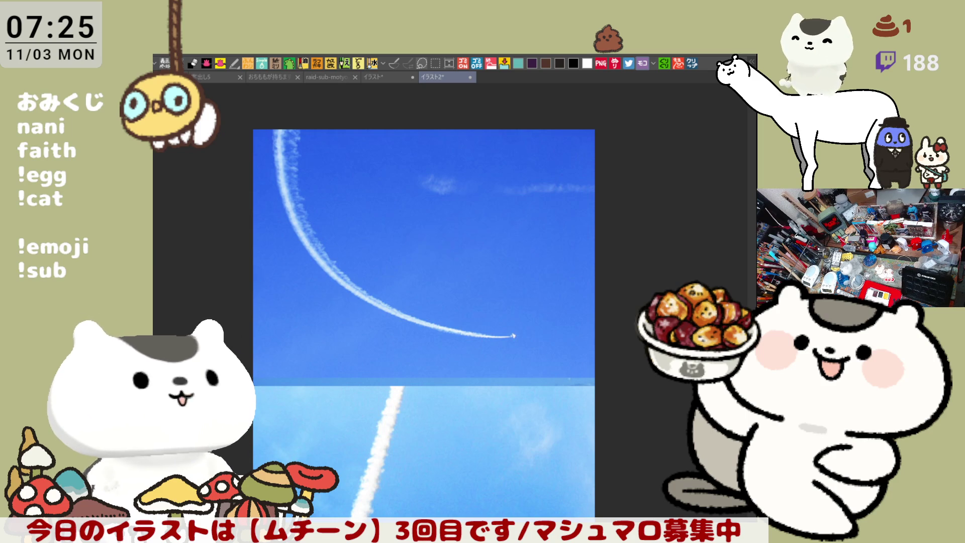
{"action": "key", "text": "ctrl+v"}
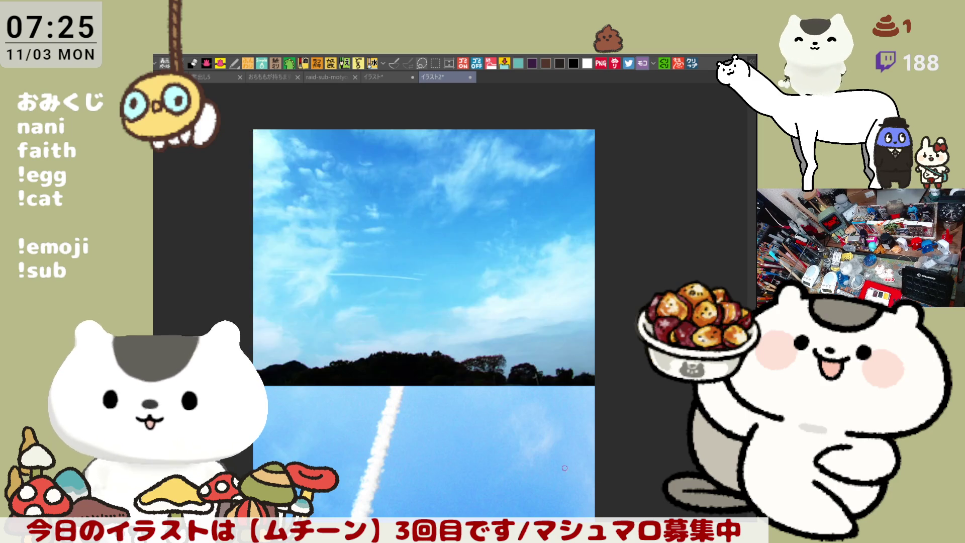
- Close the birds and sky reference photos without saving, returning to raid-sub-motyo2511-1
{"action": "scroll", "coordinate": [329, 320], "scroll_direction": "up", "scroll_amount": 3}
{"action": "scroll", "coordinate": [330, 319], "scroll_direction": "up", "scroll_amount": 2}
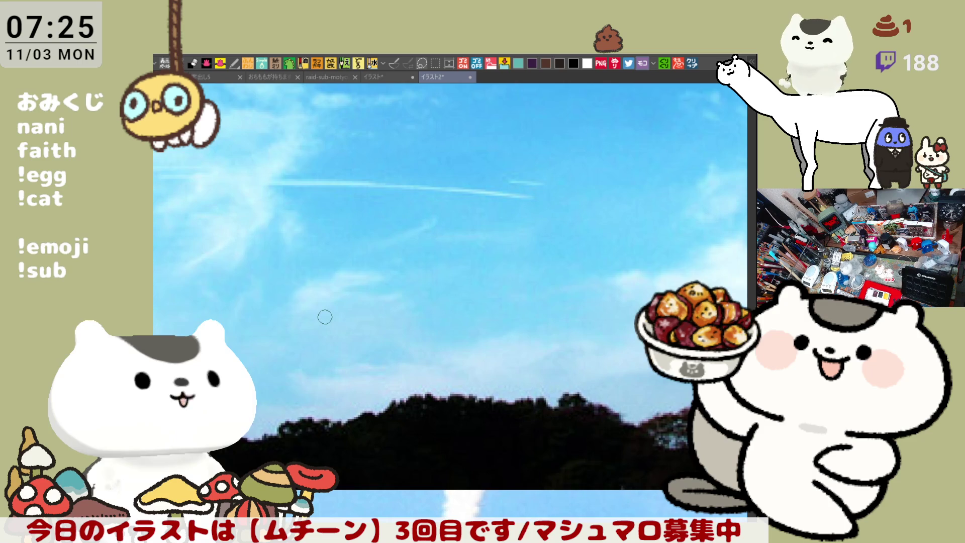
{"action": "scroll", "coordinate": [325, 316], "scroll_direction": "down", "scroll_amount": 3}
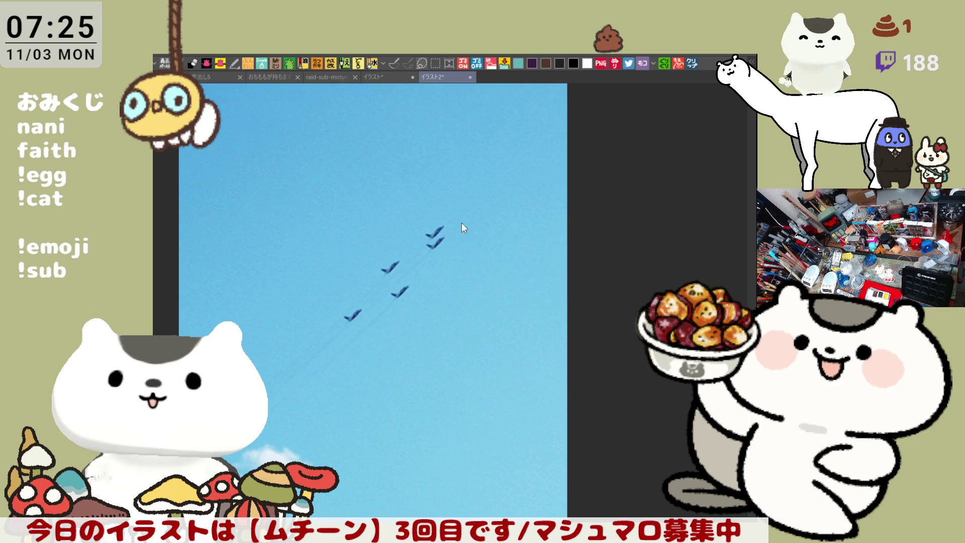
{"action": "left_click", "coordinate": [470, 77]}
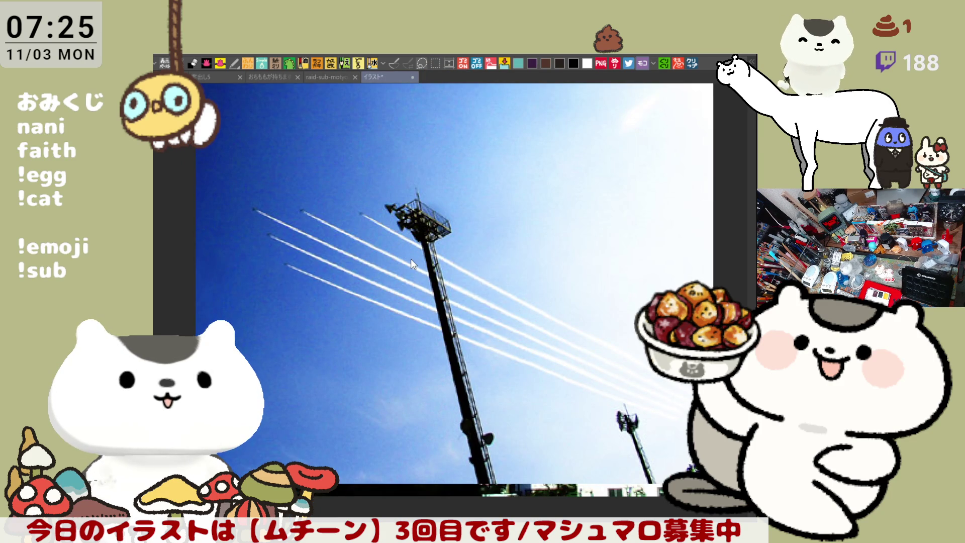
{"action": "key", "text": "ctrl+w"}
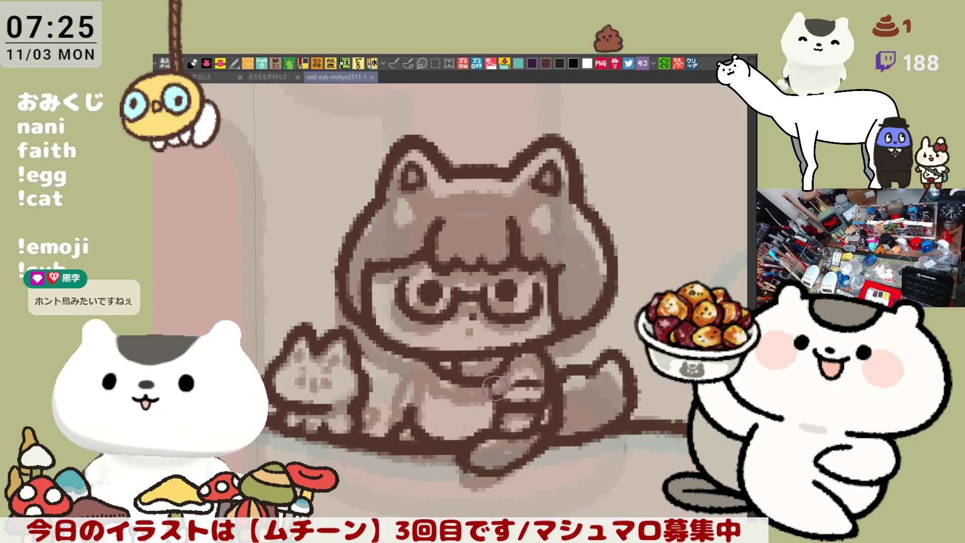
- Paint lighter strokes over the shading on the girl's lap
{"action": "mouse_move", "coordinate": [513, 381]}
{"action": "left_mouse_down"}
{"action": "mouse_move", "coordinate": [519, 388]}
{"action": "mouse_move", "coordinate": [478, 400]}
{"action": "mouse_move", "coordinate": [490, 422]}
{"action": "mouse_move", "coordinate": [534, 410]}
{"action": "left_mouse_up"}
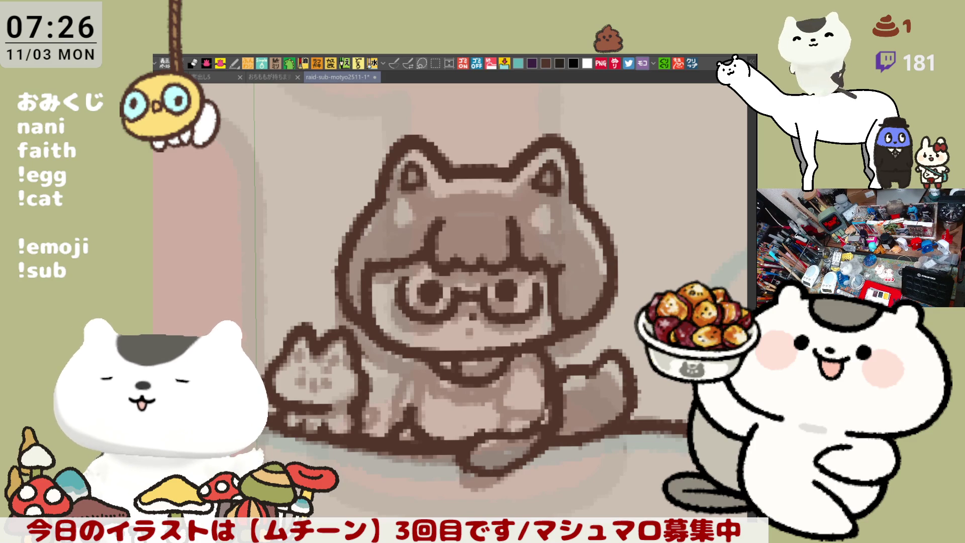
- Bring up the event poster reference photo tab
{"action": "left_click", "coordinate": [692, 64]}
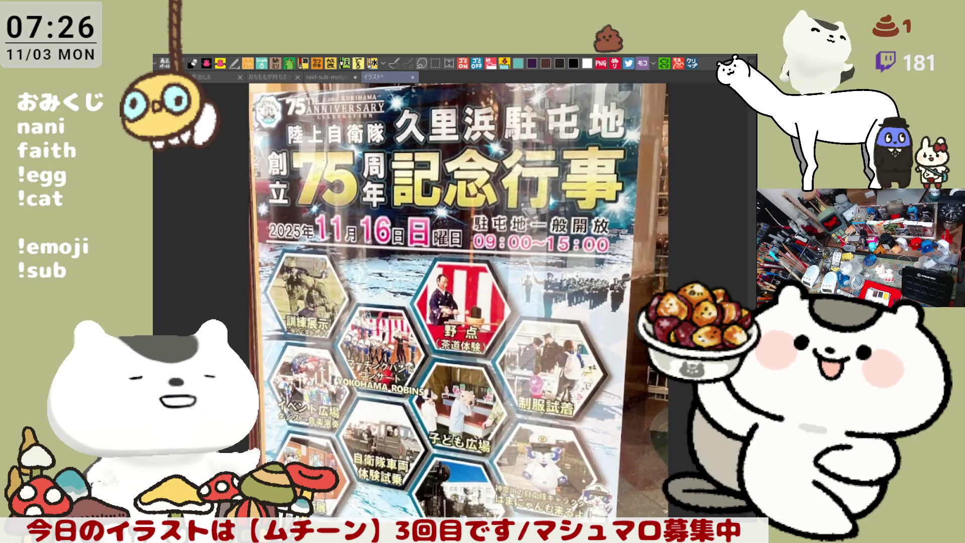
- Pan down the event poster from the upper hexagons to the centred mascot character hexagon
{"action": "scroll", "coordinate": [382, 224], "scroll_direction": "up", "scroll_amount": 2}
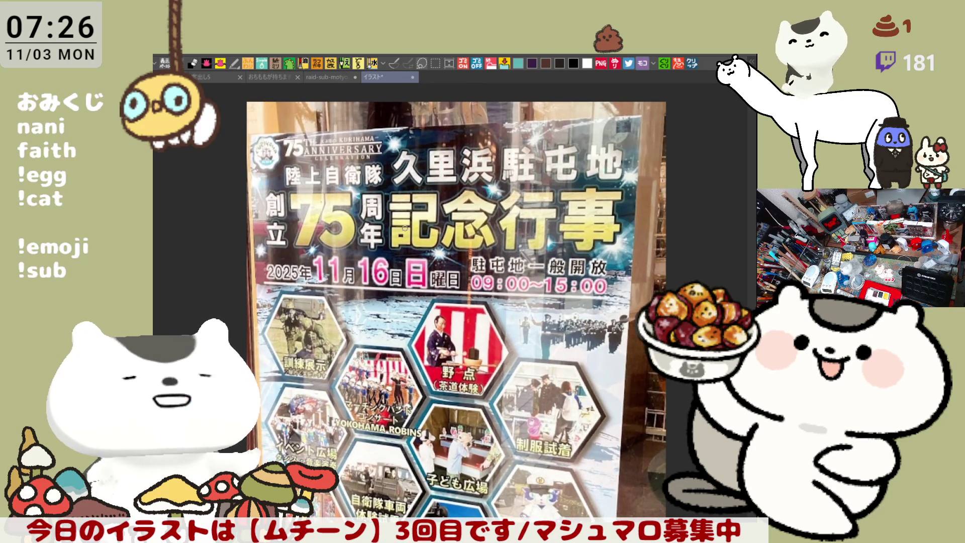
{"action": "scroll", "coordinate": [405, 228], "scroll_direction": "up", "scroll_amount": 1}
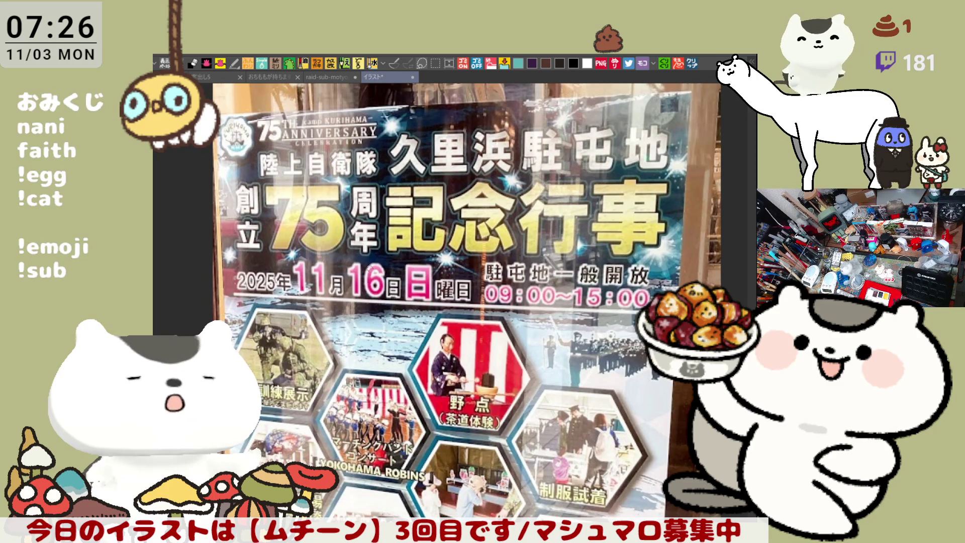
{"action": "scroll", "coordinate": [402, 327], "scroll_direction": "down", "scroll_amount": 6}
{"action": "scroll", "coordinate": [265, 209], "scroll_direction": "up", "scroll_amount": 5}
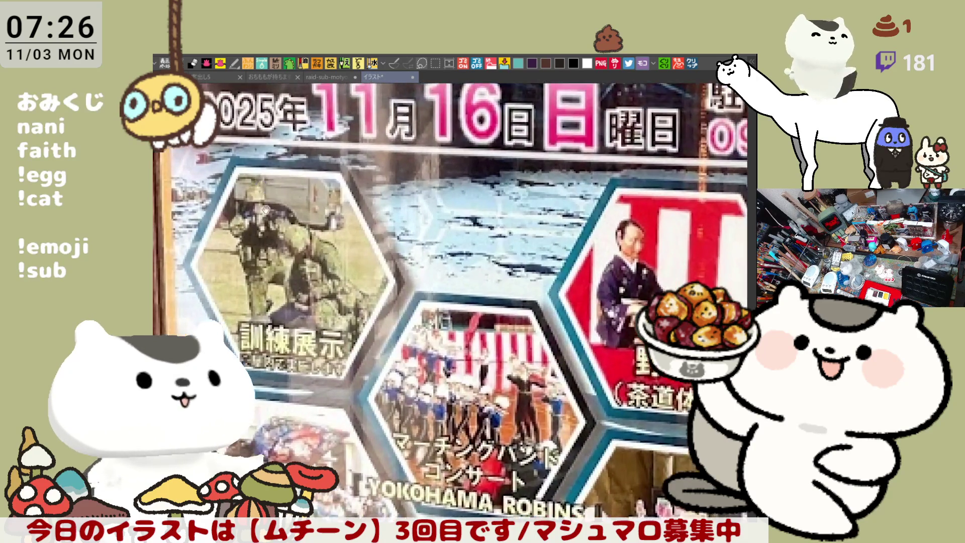
{"action": "left_click_drag", "start_coordinate": [265, 209], "coordinate": [295, 146]}
{"action": "left_click_drag", "start_coordinate": [477, 297], "coordinate": [392, 217]}
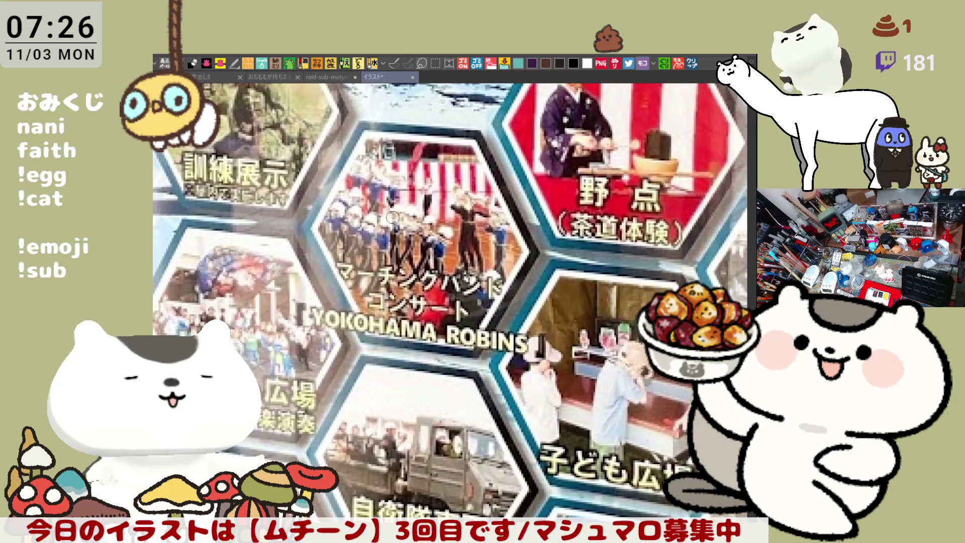
{"action": "mouse_move", "coordinate": [544, 221]}
{"action": "left_mouse_down"}
{"action": "mouse_move", "coordinate": [497, 364]}
{"action": "mouse_move", "coordinate": [538, 276]}
{"action": "left_mouse_up"}
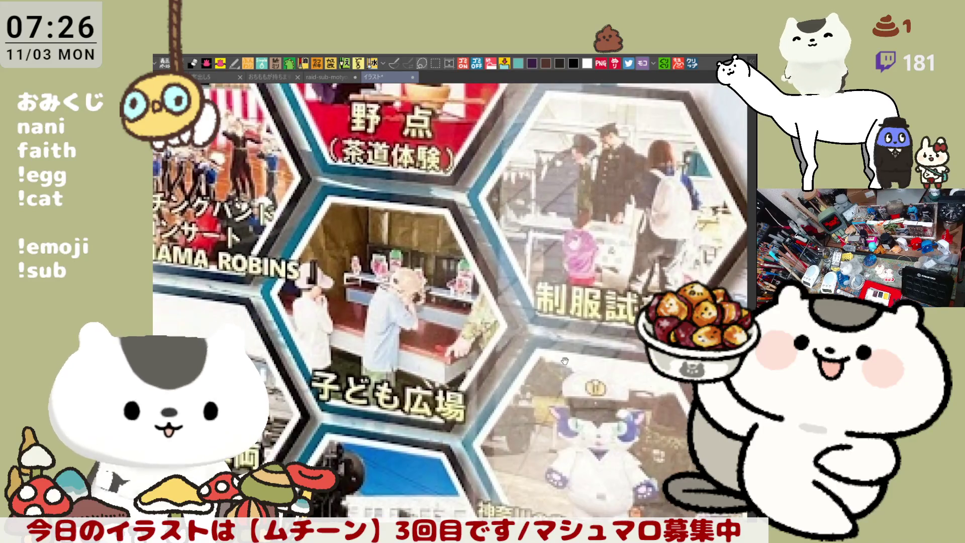
{"action": "left_click_drag", "start_coordinate": [565, 360], "coordinate": [565, 301]}
{"action": "left_click_drag", "start_coordinate": [547, 397], "coordinate": [547, 299]}
{"action": "left_click_drag", "start_coordinate": [591, 385], "coordinate": [573, 299]}
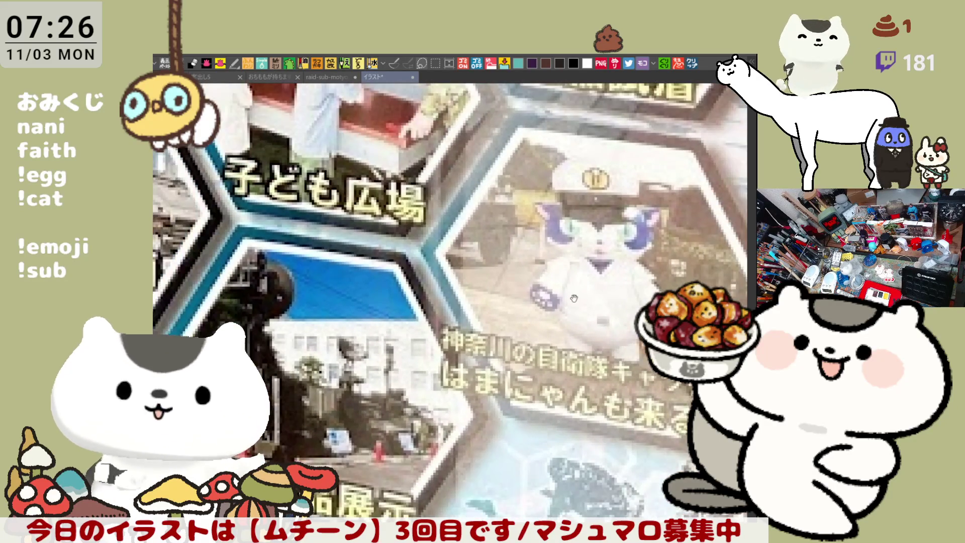
{"action": "scroll", "coordinate": [447, 300], "scroll_direction": "up", "scroll_amount": 3}
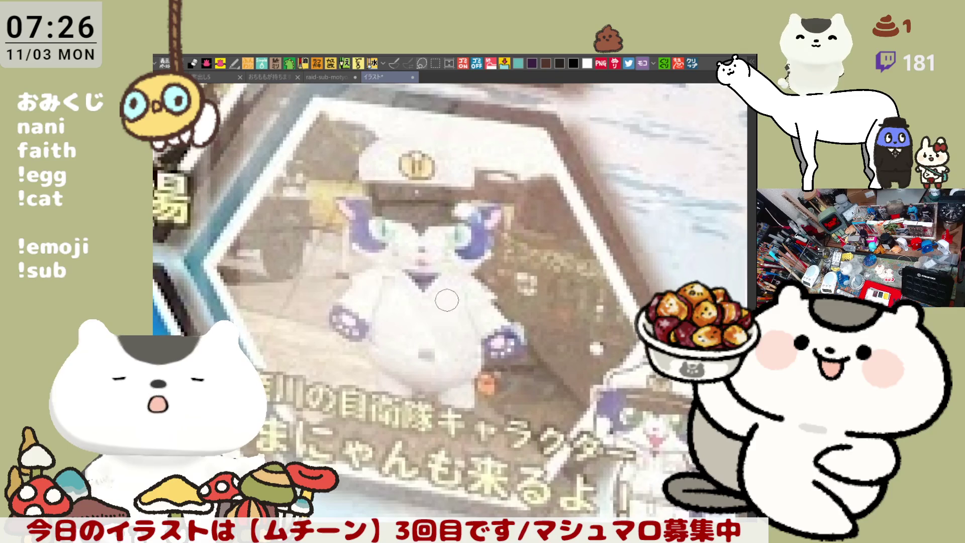
{"action": "scroll", "coordinate": [400, 287], "scroll_direction": "down", "scroll_amount": 1}
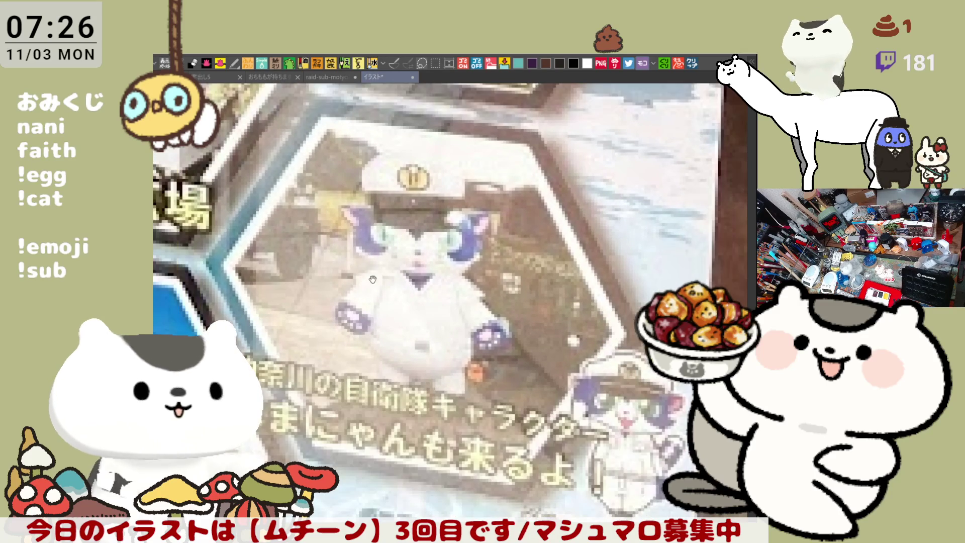
{"action": "left_click_drag", "start_coordinate": [373, 280], "coordinate": [420, 250]}
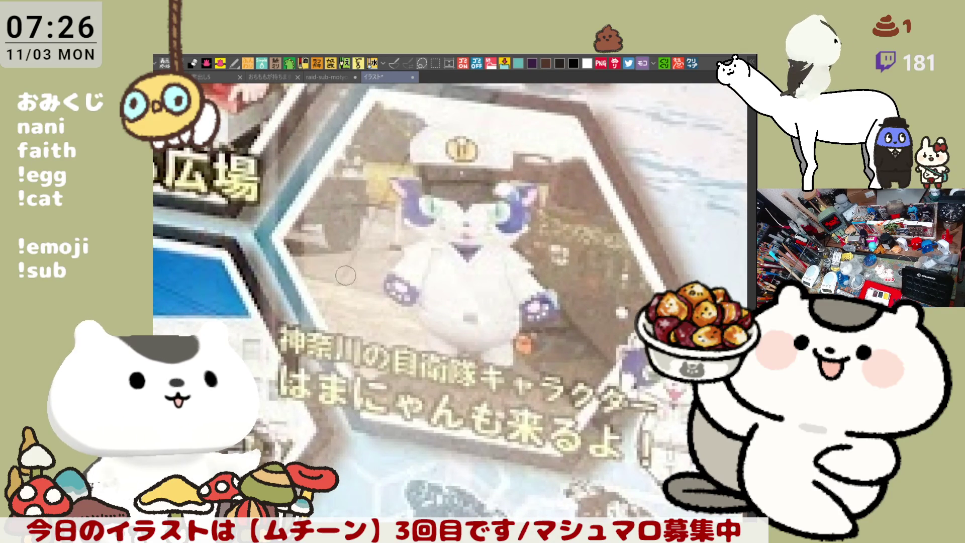
- Look over the vehicle ride and equipment hexagons, then the marching band and event plaza
{"action": "scroll", "coordinate": [345, 276], "scroll_direction": "down", "scroll_amount": 2}
{"action": "scroll", "coordinate": [482, 280], "scroll_direction": "up", "scroll_amount": 2}
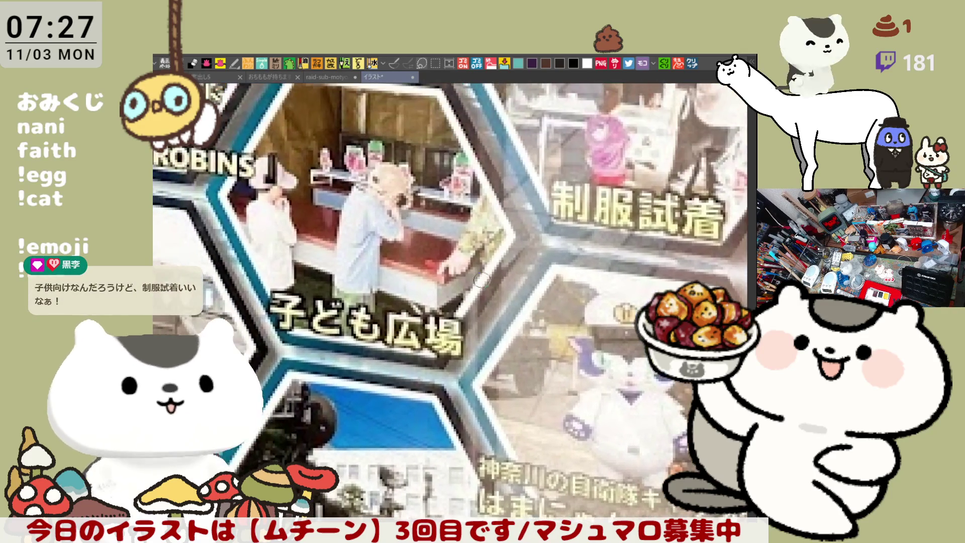
{"action": "scroll", "coordinate": [482, 279], "scroll_direction": "up", "scroll_amount": 5}
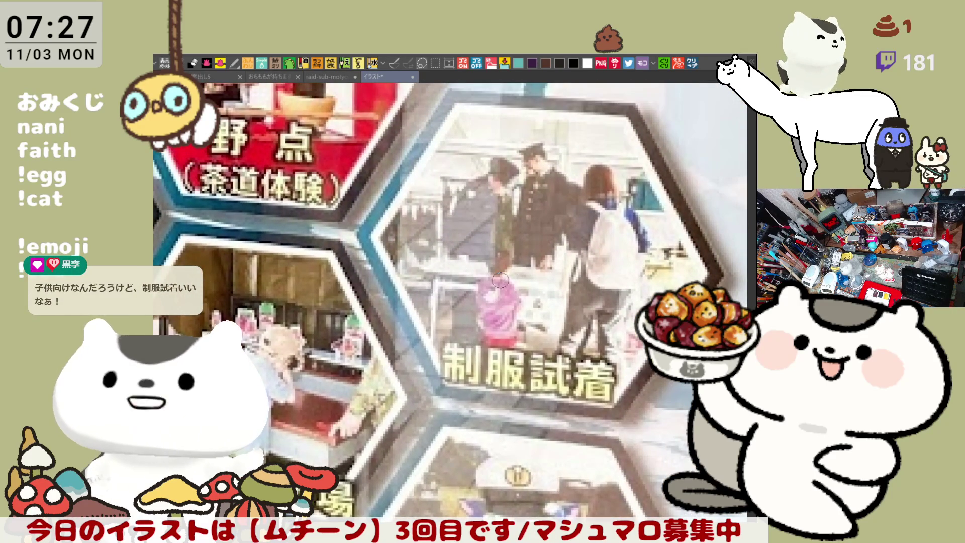
{"action": "scroll", "coordinate": [434, 305], "scroll_direction": "down", "scroll_amount": 5}
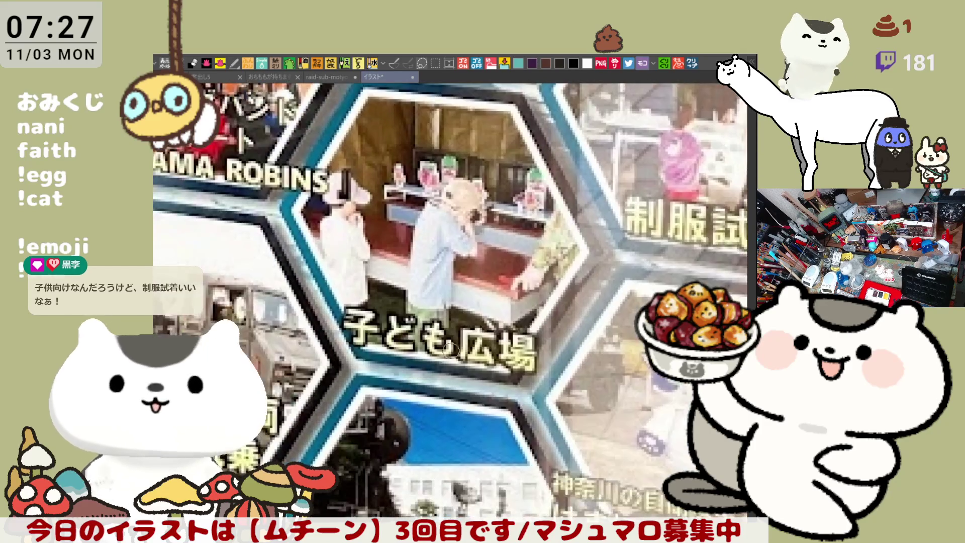
{"action": "scroll", "coordinate": [485, 199], "scroll_direction": "left", "scroll_amount": 3}
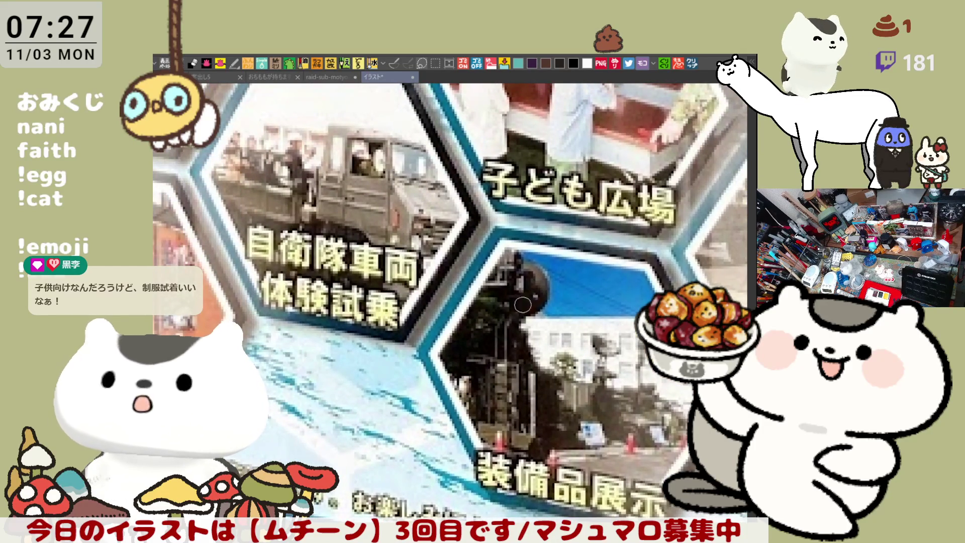
{"action": "left_click_drag", "start_coordinate": [514, 349], "coordinate": [493, 269]}
{"action": "left_click_drag", "start_coordinate": [430, 225], "coordinate": [519, 301]}
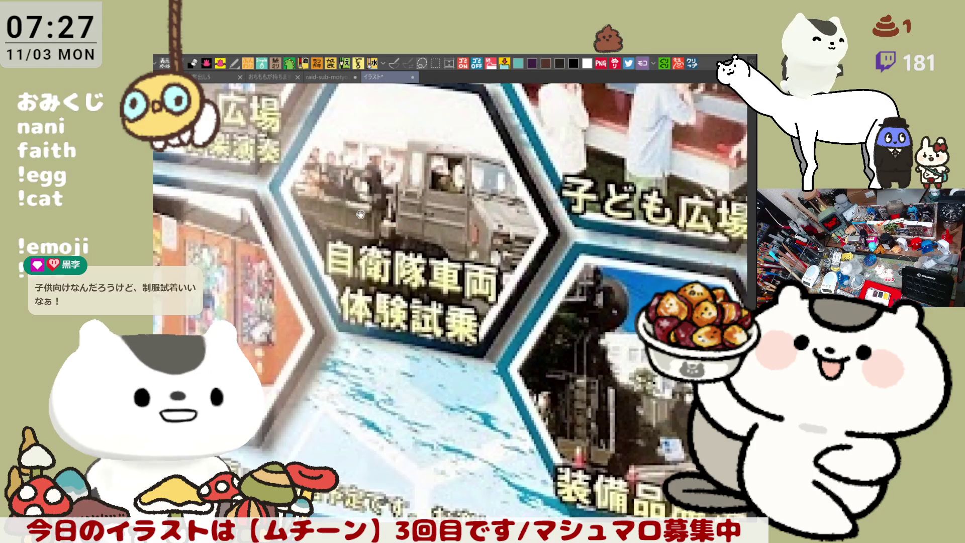
{"action": "scroll", "coordinate": [361, 215], "scroll_direction": "down", "scroll_amount": 2}
{"action": "scroll", "coordinate": [471, 276], "scroll_direction": "up", "scroll_amount": 2}
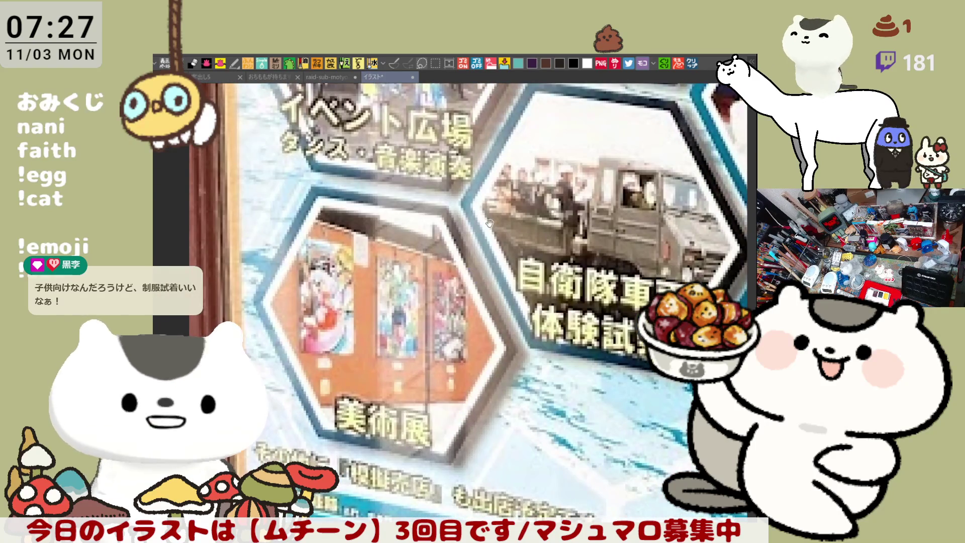
{"action": "left_click_drag", "start_coordinate": [489, 223], "coordinate": [446, 424]}
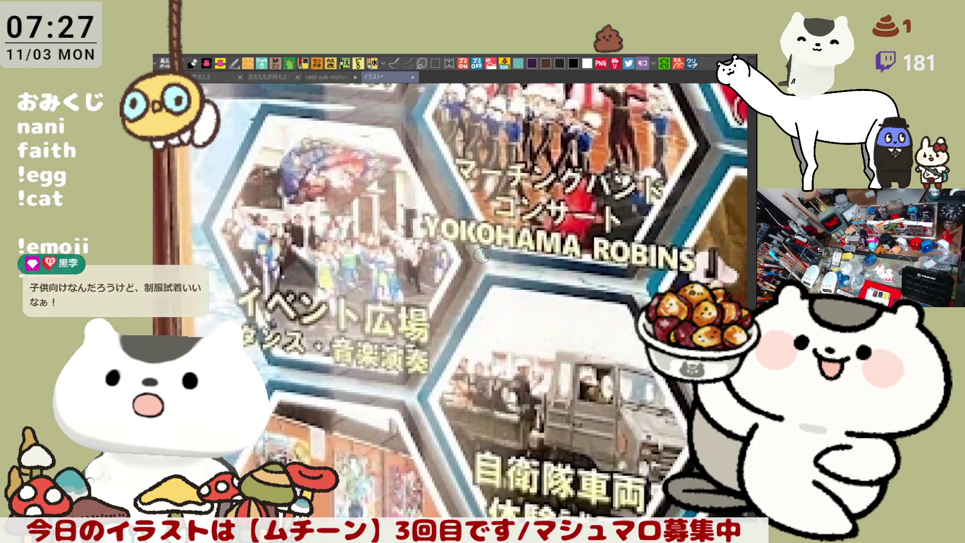
- Zoom in on the poster's 75th anniversary header, then switch back to the cat-hooded girl illustration
{"action": "scroll", "coordinate": [454, 259], "scroll_direction": "down", "scroll_amount": 2}
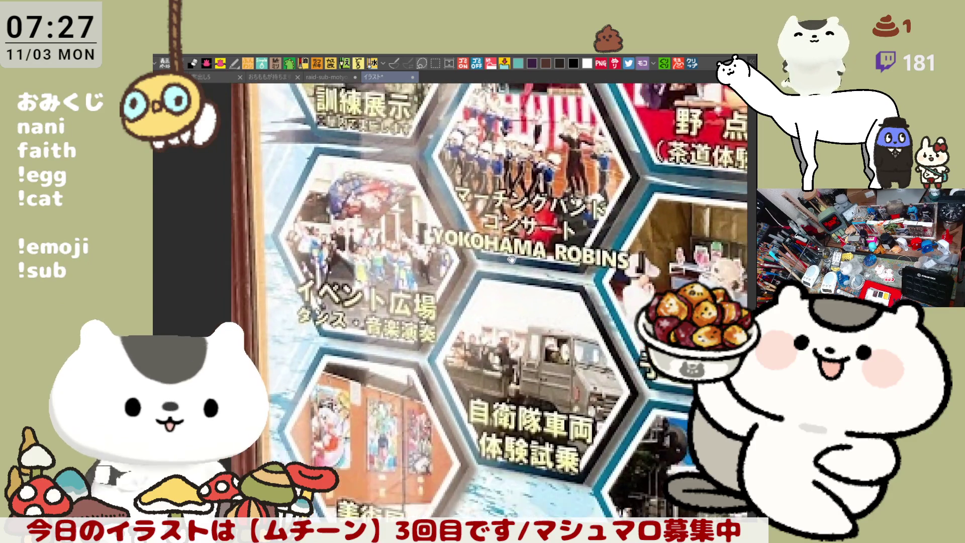
{"action": "scroll", "coordinate": [511, 391], "scroll_direction": "up", "scroll_amount": 2}
{"action": "scroll", "coordinate": [469, 231], "scroll_direction": "down", "scroll_amount": 5}
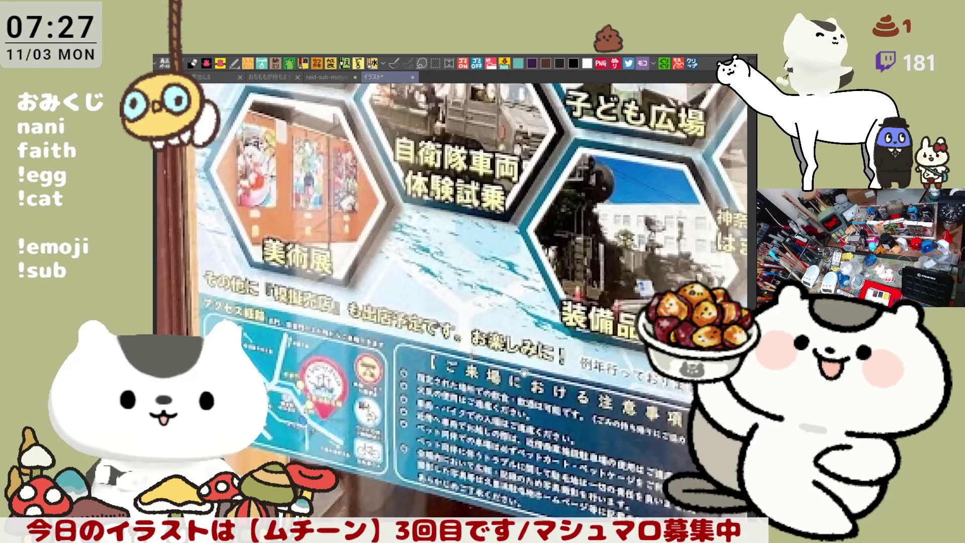
{"action": "scroll", "coordinate": [480, 244], "scroll_direction": "up", "scroll_amount": 5}
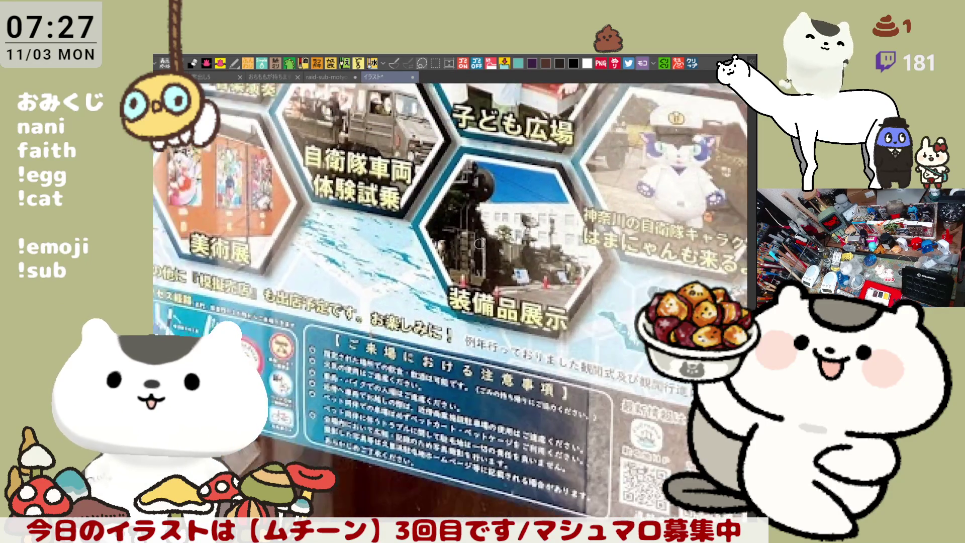
{"action": "scroll", "coordinate": [455, 287], "scroll_direction": "down", "scroll_amount": 2}
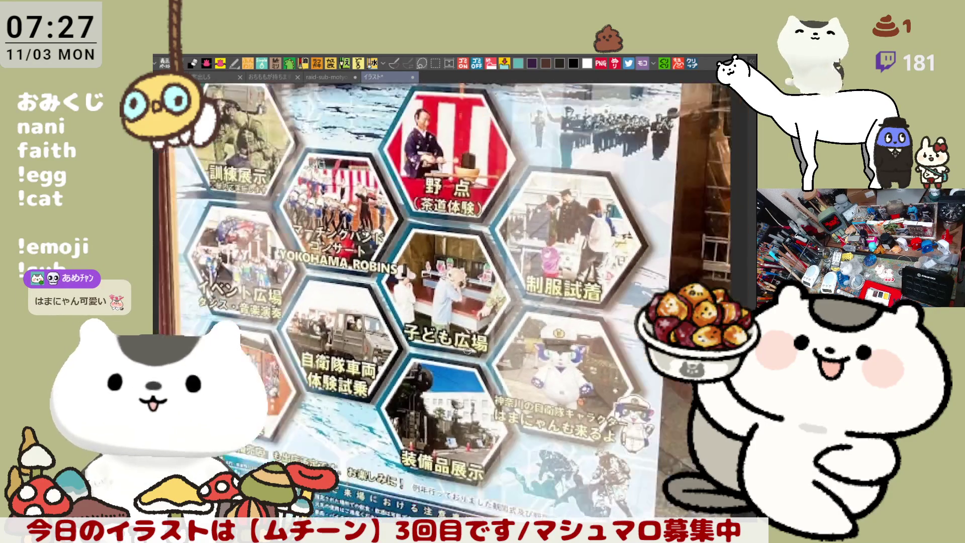
{"action": "scroll", "coordinate": [454, 322], "scroll_direction": "up", "scroll_amount": 3}
{"action": "scroll", "coordinate": [454, 333], "scroll_direction": "up", "scroll_amount": 1}
{"action": "scroll", "coordinate": [453, 333], "scroll_direction": "up", "scroll_amount": 3}
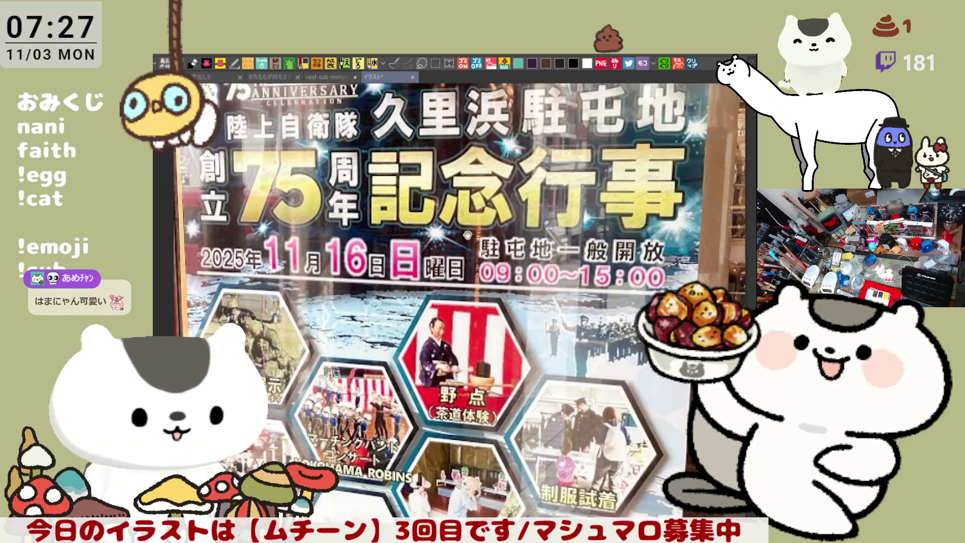
{"action": "scroll", "coordinate": [450, 307], "scroll_direction": "up", "scroll_amount": 1}
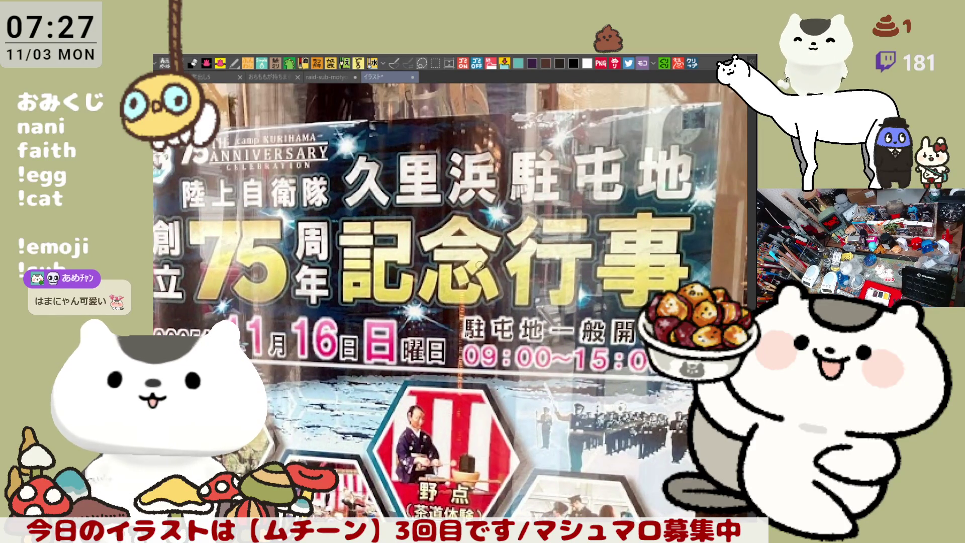
{"action": "scroll", "coordinate": [398, 166], "scroll_direction": "up", "scroll_amount": 1}
{"action": "scroll", "coordinate": [407, 226], "scroll_direction": "down", "scroll_amount": 3}
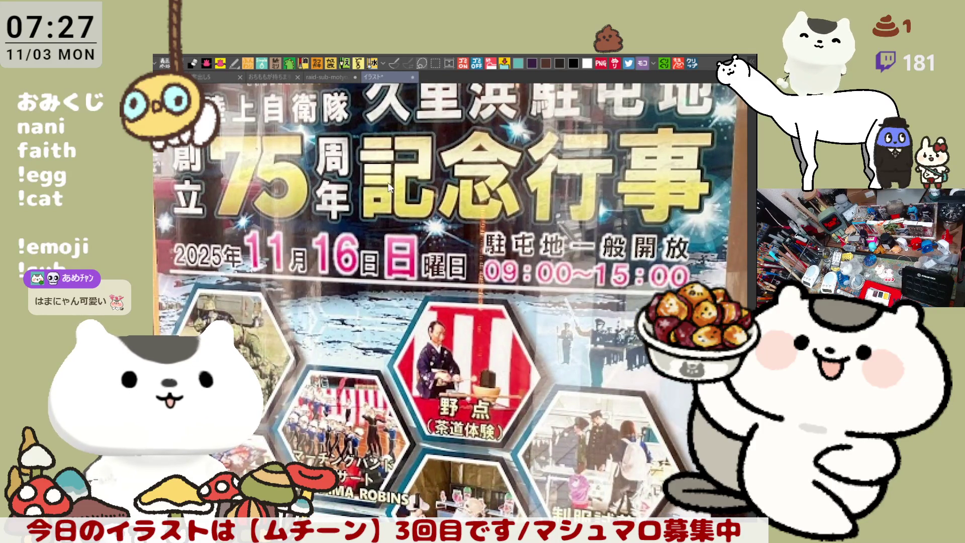
{"action": "key", "text": "ctrl+shift+Tab"}
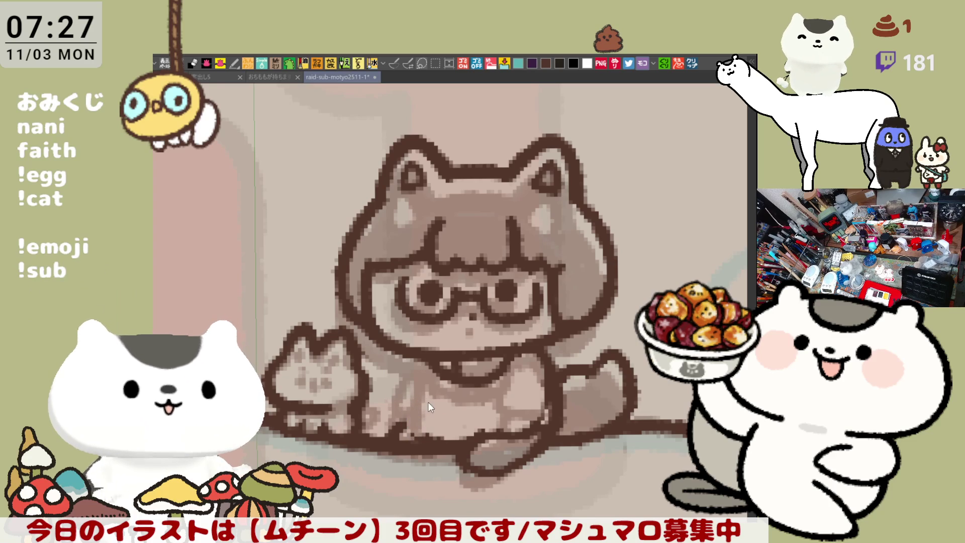
- Draw dark outlines for the girl's body and legs, darken the chest, and lighten the collar
{"action": "left_click_drag", "start_coordinate": [414, 360], "coordinate": [420, 432]}
{"action": "left_click_drag", "start_coordinate": [412, 361], "coordinate": [427, 435]}
{"action": "mouse_move", "coordinate": [442, 397]}
{"action": "left_mouse_down"}
{"action": "mouse_move", "coordinate": [449, 434]}
{"action": "mouse_move", "coordinate": [440, 448]}
{"action": "left_mouse_up"}
{"action": "mouse_move", "coordinate": [502, 397]}
{"action": "left_mouse_down"}
{"action": "mouse_move", "coordinate": [477, 442]}
{"action": "mouse_move", "coordinate": [537, 402]}
{"action": "mouse_move", "coordinate": [513, 422]}
{"action": "mouse_move", "coordinate": [497, 420]}
{"action": "mouse_move", "coordinate": [538, 425]}
{"action": "mouse_move", "coordinate": [533, 437]}
{"action": "mouse_move", "coordinate": [497, 431]}
{"action": "mouse_move", "coordinate": [465, 400]}
{"action": "mouse_move", "coordinate": [457, 422]}
{"action": "mouse_move", "coordinate": [457, 402]}
{"action": "left_mouse_up"}
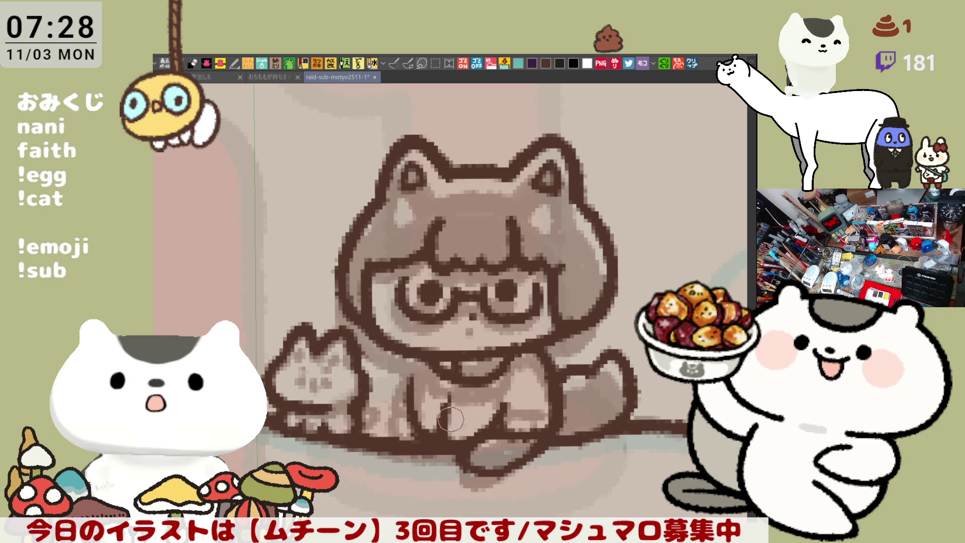
{"action": "left_click_drag", "start_coordinate": [456, 389], "coordinate": [446, 407]}
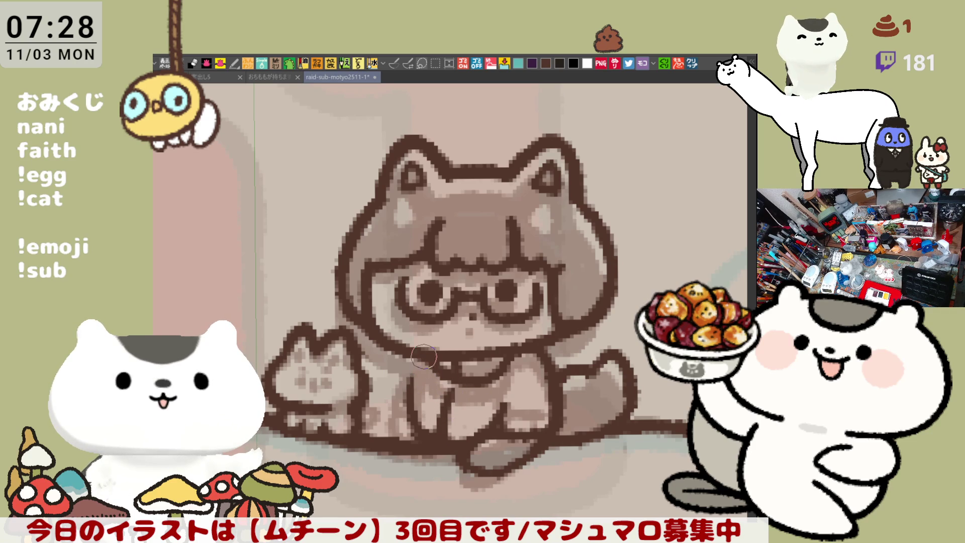
{"action": "left_click_drag", "start_coordinate": [518, 364], "coordinate": [502, 361]}
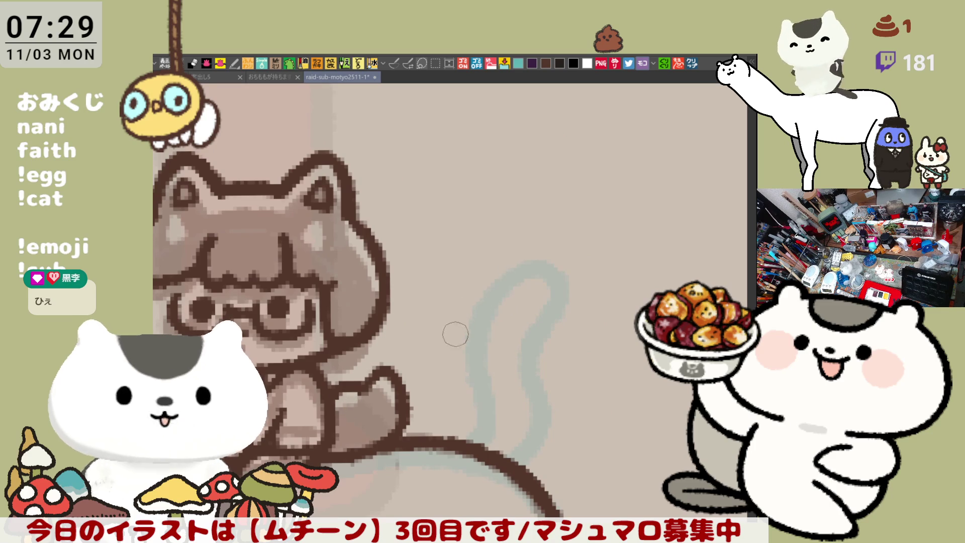
{"action": "mouse_move", "coordinate": [443, 314]}
{"action": "left_mouse_down"}
{"action": "mouse_move", "coordinate": [463, 163]}
{"action": "mouse_move", "coordinate": [611, 317]}
{"action": "mouse_move", "coordinate": [442, 357]}
{"action": "mouse_move", "coordinate": [443, 297]}
{"action": "mouse_move", "coordinate": [362, 364]}
{"action": "left_mouse_up"}
{"action": "mouse_move", "coordinate": [503, 209]}
{"action": "left_mouse_down"}
{"action": "mouse_move", "coordinate": [573, 355]}
{"action": "mouse_move", "coordinate": [534, 410]}
{"action": "left_mouse_up"}
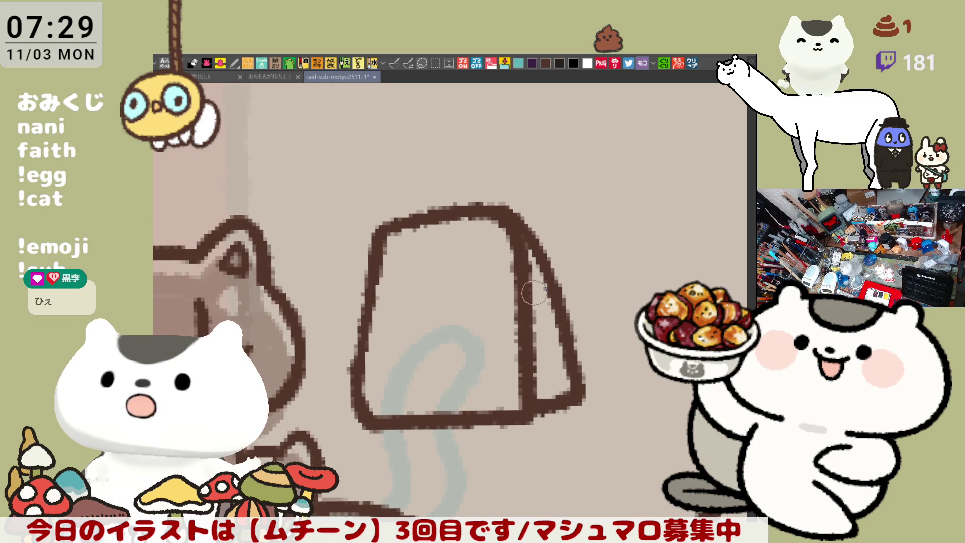
{"action": "left_click_drag", "start_coordinate": [514, 235], "coordinate": [547, 234]}
{"action": "mouse_move", "coordinate": [518, 268]}
{"action": "left_mouse_down"}
{"action": "mouse_move", "coordinate": [549, 266]}
{"action": "mouse_move", "coordinate": [549, 290]}
{"action": "left_mouse_up"}
{"action": "left_click_drag", "start_coordinate": [525, 323], "coordinate": [555, 322]}
{"action": "left_click_drag", "start_coordinate": [528, 352], "coordinate": [554, 350]}
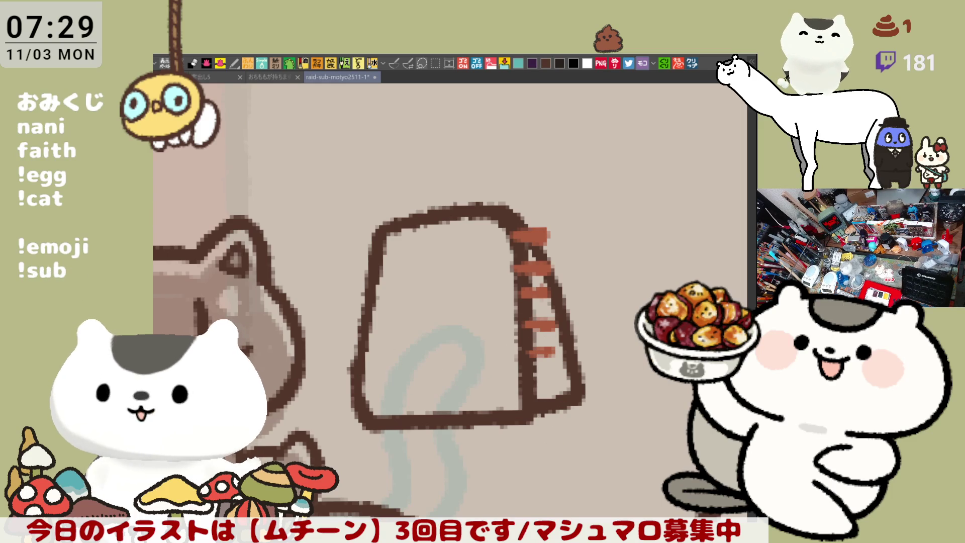
{"action": "left_click_drag", "start_coordinate": [545, 441], "coordinate": [578, 433]}
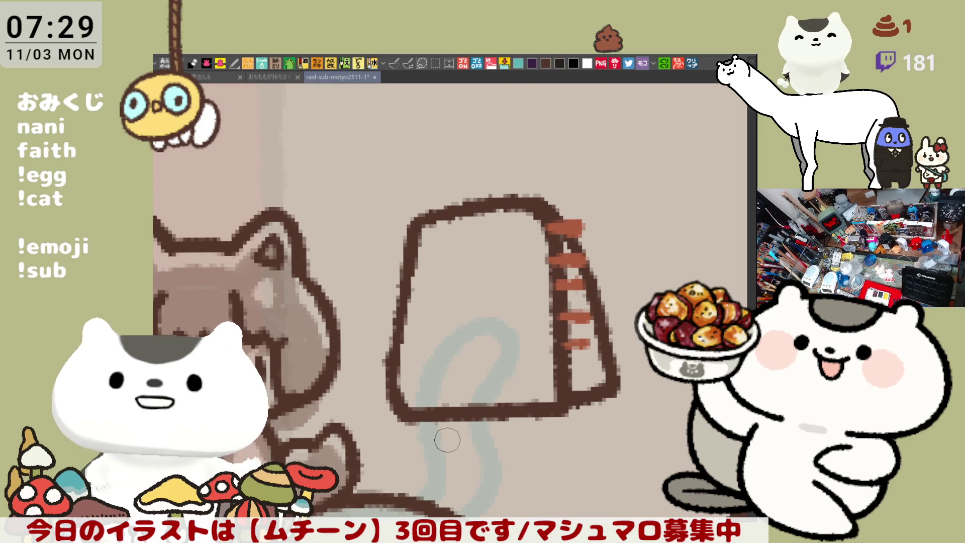
{"action": "key", "text": "m"}
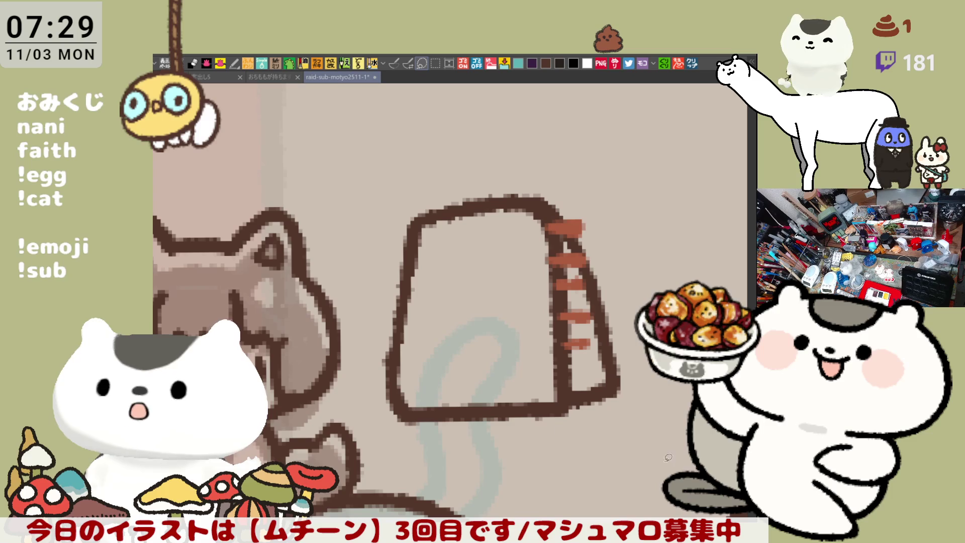
{"action": "mouse_move", "coordinate": [412, 447]}
{"action": "left_mouse_down"}
{"action": "mouse_move", "coordinate": [374, 273]}
{"action": "mouse_move", "coordinate": [669, 389]}
{"action": "mouse_move", "coordinate": [439, 441]}
{"action": "left_mouse_up"}
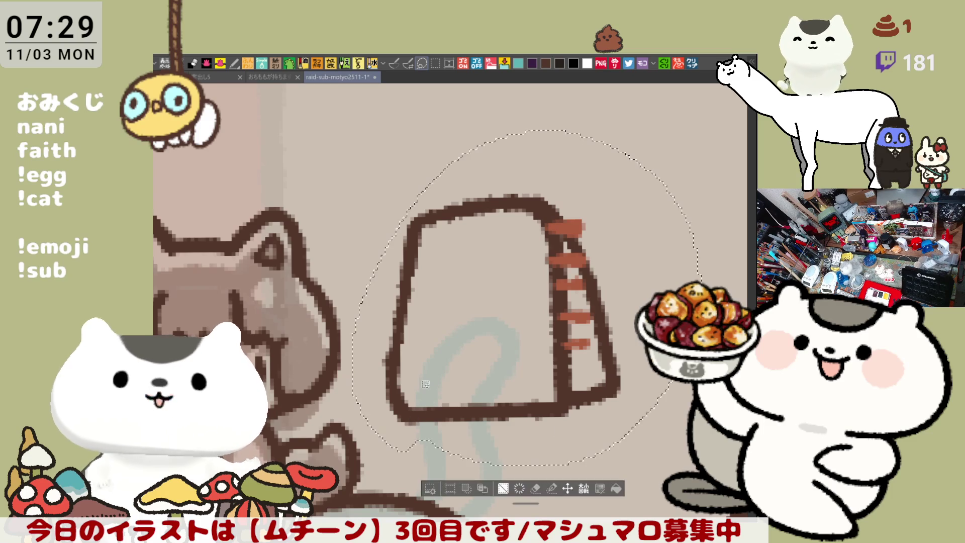
{"action": "key", "text": "Delete"}
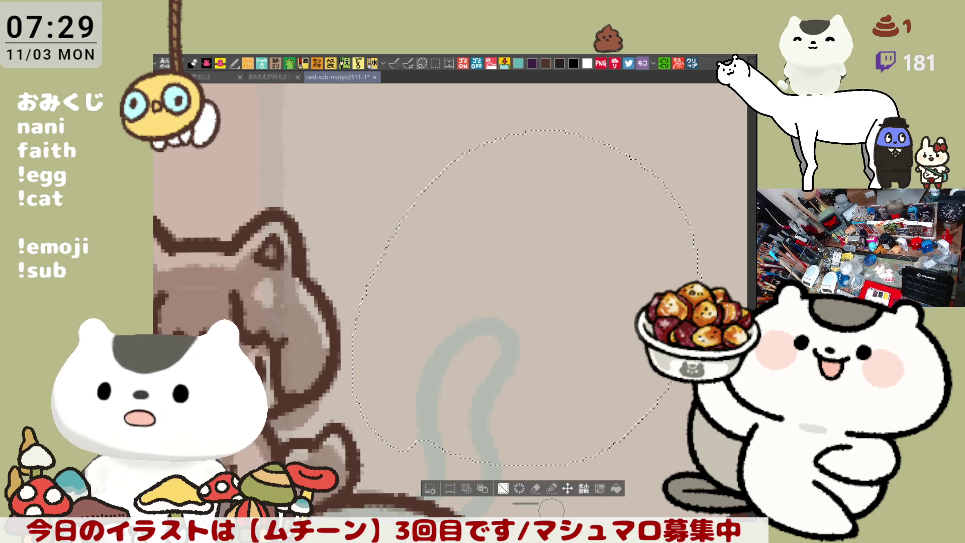
{"action": "key", "text": "ctrl+d"}
{"action": "scroll", "coordinate": [521, 326], "scroll_direction": "down", "scroll_amount": 2}
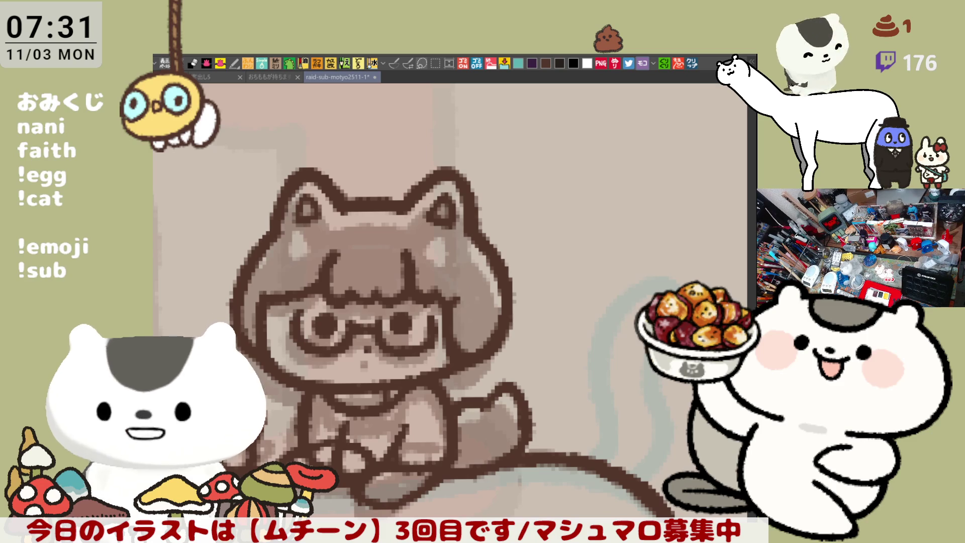
- Switch to the festival photos document and pan toward the taiko drummers photo
{"action": "left_click", "coordinate": [694, 64]}
{"action": "left_click_drag", "start_coordinate": [457, 358], "coordinate": [519, 306]}
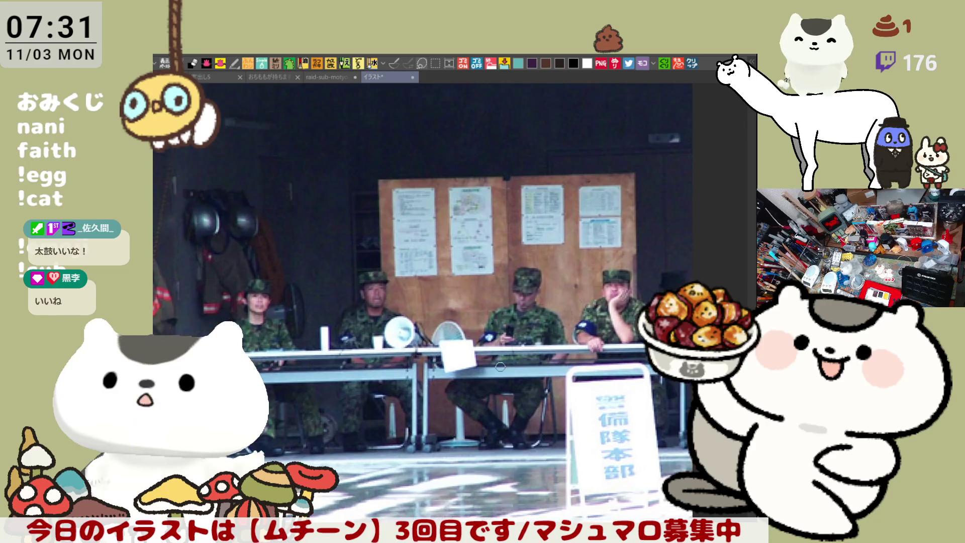
- Zoom and pan from the soldiers' headquarters photo over to the portable toilets photo
{"action": "scroll", "coordinate": [500, 367], "scroll_direction": "up", "scroll_amount": 1}
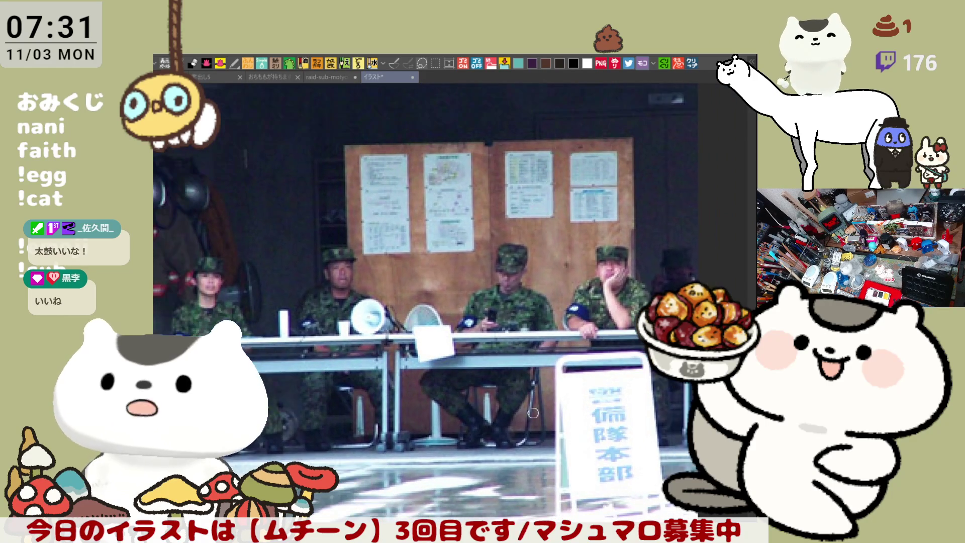
{"action": "left_click_drag", "start_coordinate": [476, 417], "coordinate": [519, 375]}
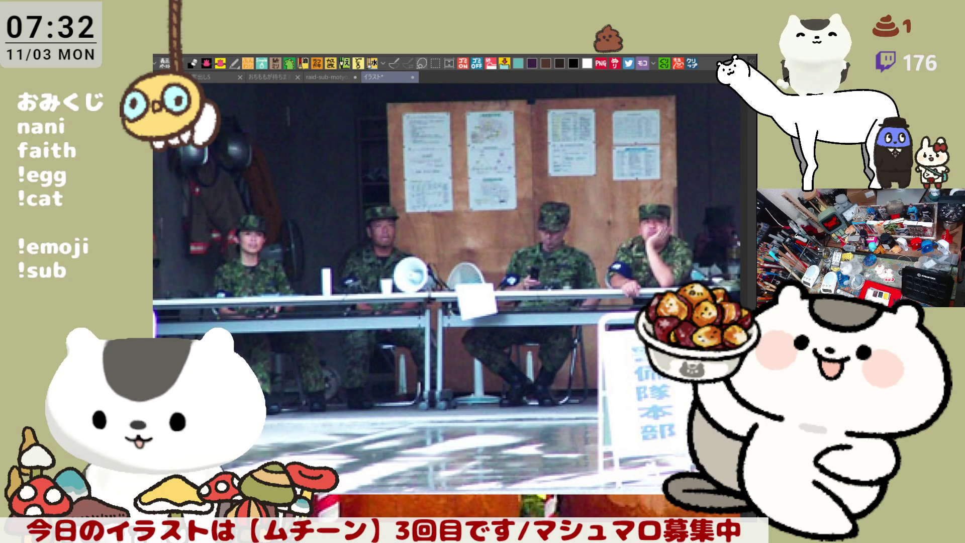
{"action": "scroll", "coordinate": [451, 309], "scroll_direction": "down", "scroll_amount": 5}
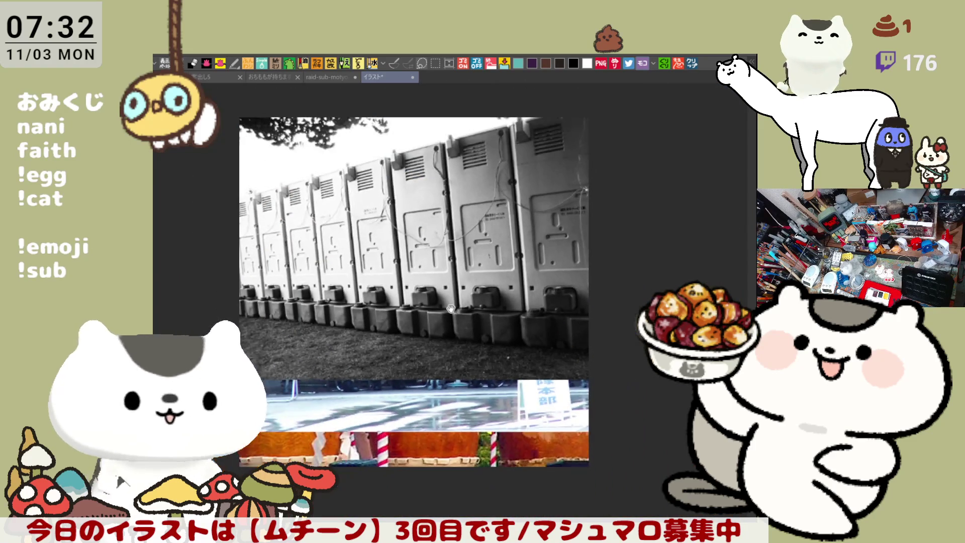
- Zoom out of the food stall photo, then open イラスト2 and zoom in on the yakisoba
{"action": "scroll", "coordinate": [276, 278], "scroll_direction": "up", "scroll_amount": 1}
{"action": "scroll", "coordinate": [276, 277], "scroll_direction": "up", "scroll_amount": 2}
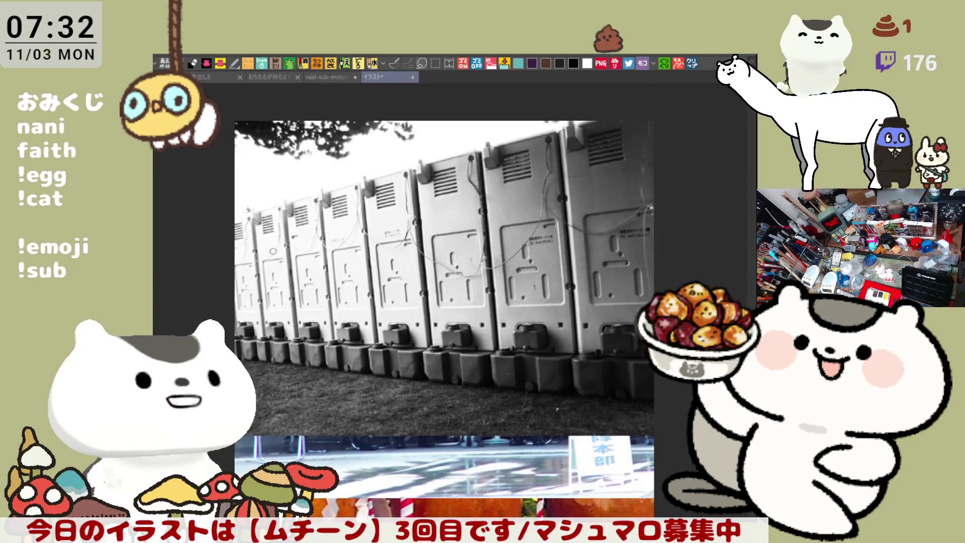
{"action": "scroll", "coordinate": [273, 250], "scroll_direction": "up", "scroll_amount": 1}
{"action": "scroll", "coordinate": [273, 251], "scroll_direction": "down", "scroll_amount": 2}
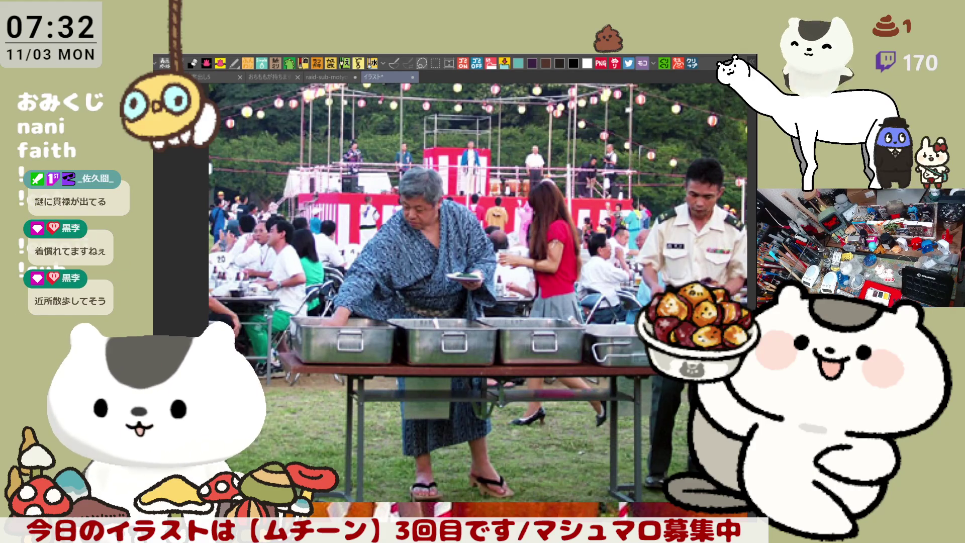
{"action": "key", "text": "ctrl+minus"}
{"action": "key", "text": "ctrl+minus"}
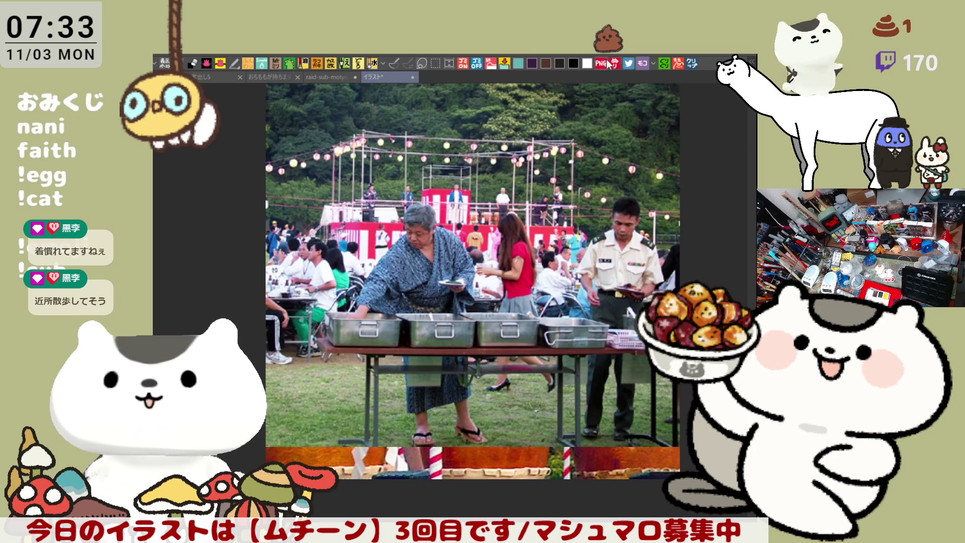
{"action": "left_click", "coordinate": [694, 63]}
{"action": "scroll", "coordinate": [430, 322], "scroll_direction": "up", "scroll_amount": 3}
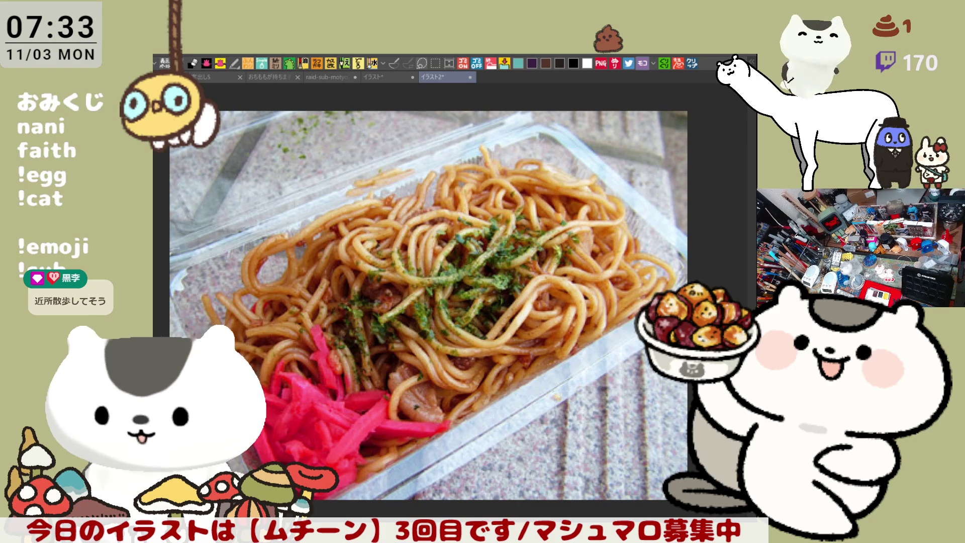
{"action": "key", "text": "ctrl+v"}
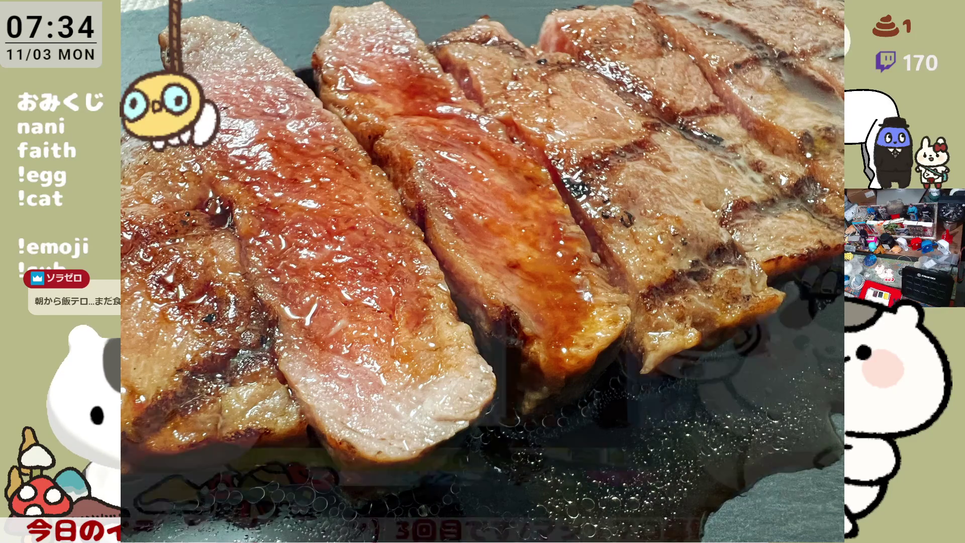
{"action": "scroll", "coordinate": [359, 313], "scroll_direction": "up", "scroll_amount": 3}
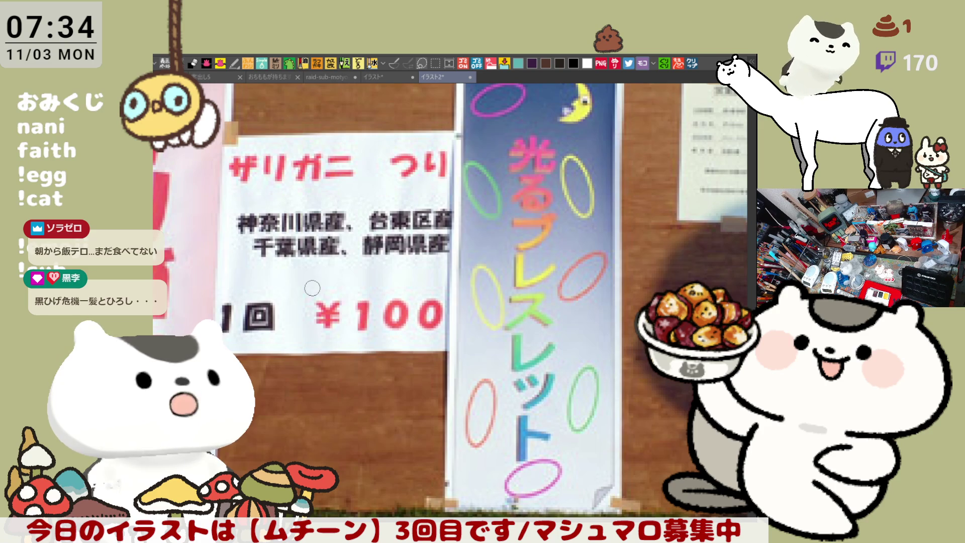
{"action": "scroll", "coordinate": [312, 288], "scroll_direction": "down", "scroll_amount": 1}
{"action": "scroll", "coordinate": [313, 288], "scroll_direction": "up", "scroll_amount": 1}
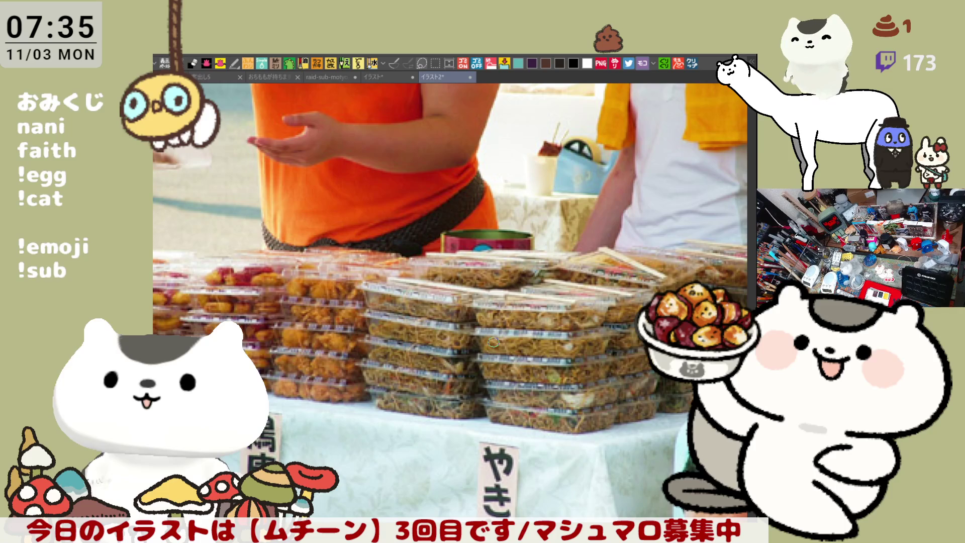
{"action": "scroll", "coordinate": [490, 342], "scroll_direction": "down", "scroll_amount": 3}
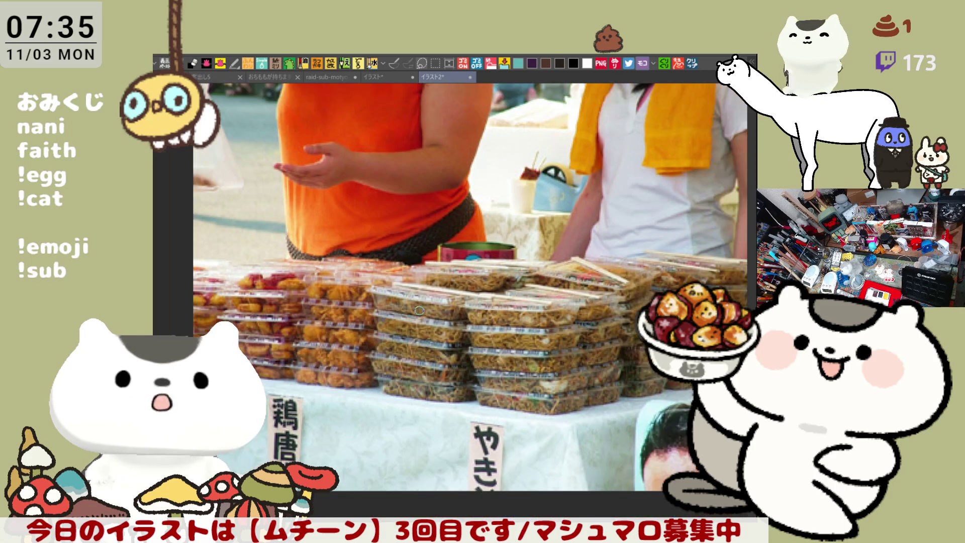
{"action": "scroll", "coordinate": [508, 321], "scroll_direction": "down", "scroll_amount": 3}
{"action": "scroll", "coordinate": [553, 395], "scroll_direction": "up", "scroll_amount": 5}
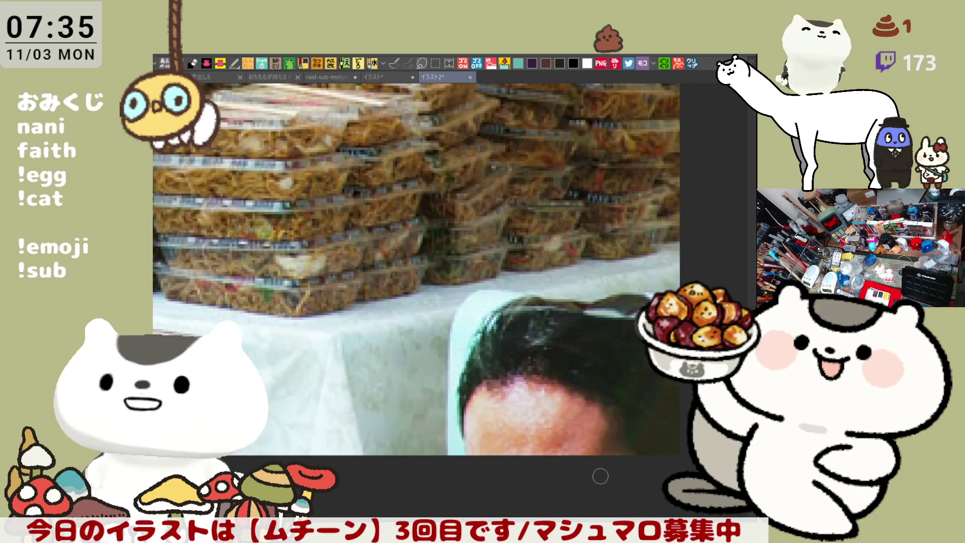
{"action": "scroll", "coordinate": [588, 459], "scroll_direction": "down", "scroll_amount": 5}
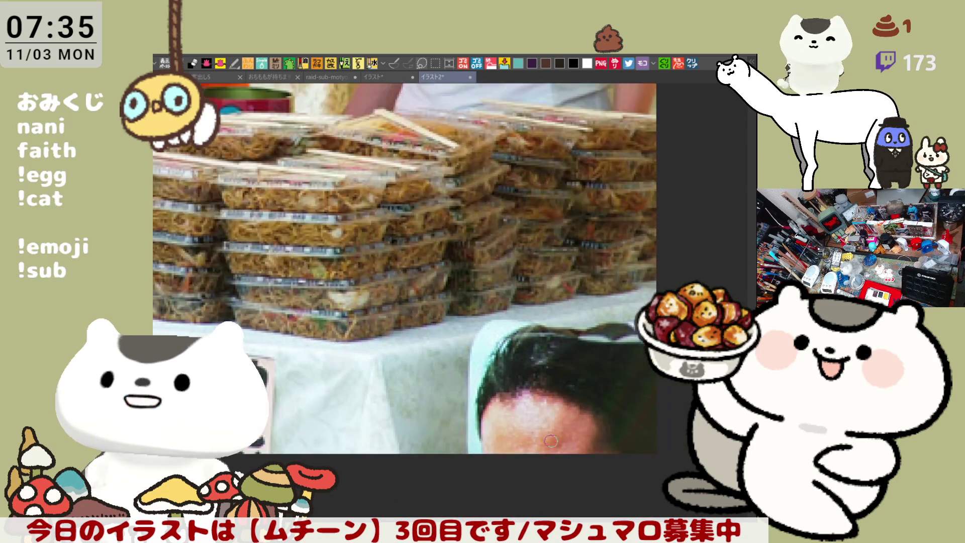
{"action": "scroll", "coordinate": [411, 316], "scroll_direction": "up", "scroll_amount": 2}
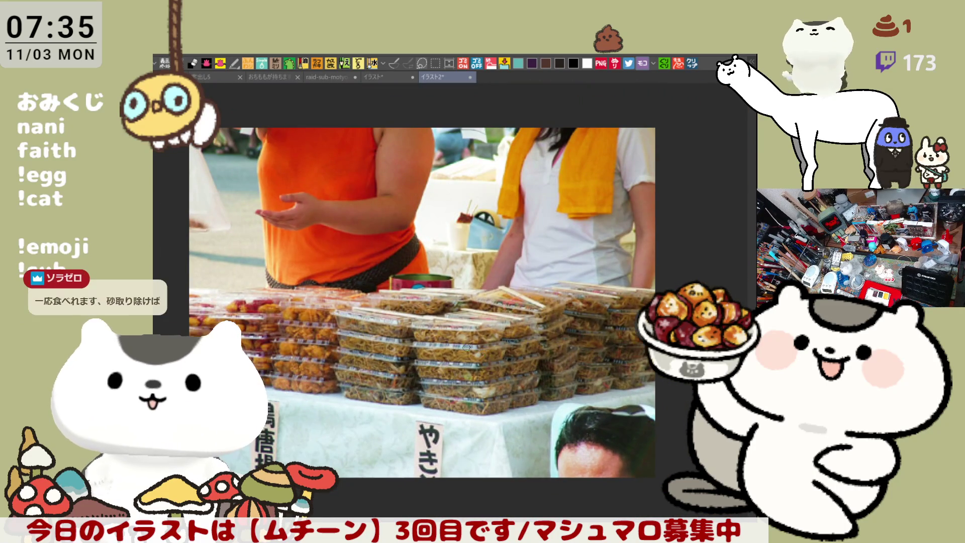
{"action": "scroll", "coordinate": [461, 347], "scroll_direction": "up", "scroll_amount": 1}
{"action": "scroll", "coordinate": [461, 346], "scroll_direction": "up", "scroll_amount": 1}
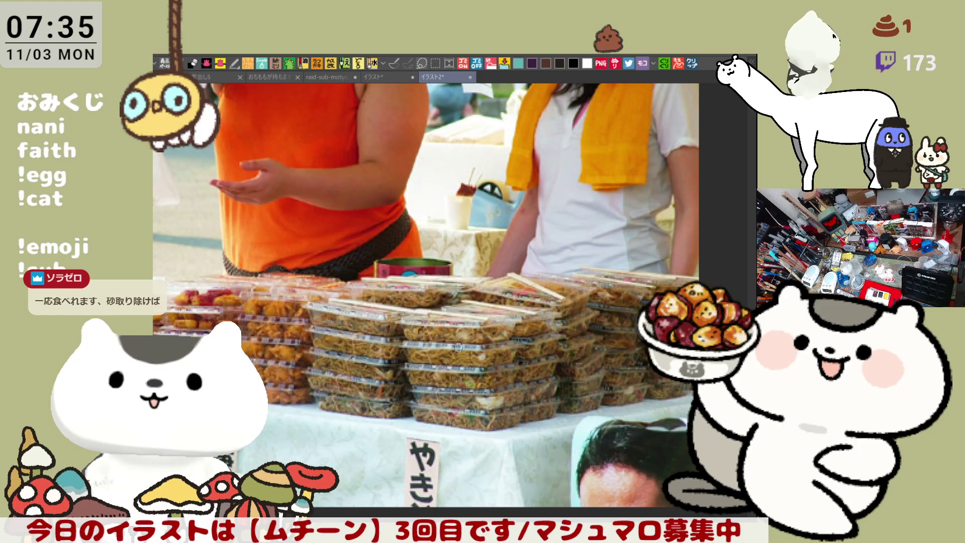
{"action": "scroll", "coordinate": [461, 347], "scroll_direction": "down", "scroll_amount": 1}
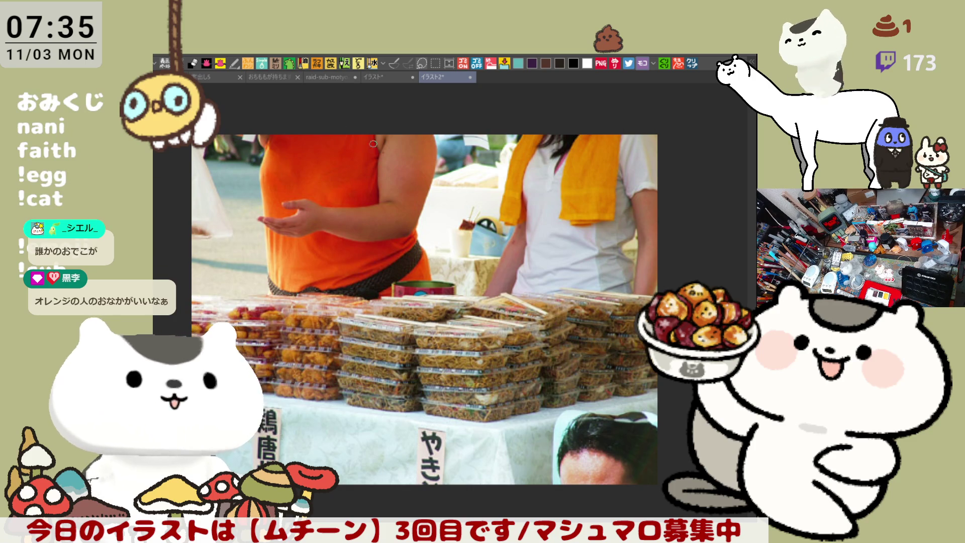
{"action": "scroll", "coordinate": [606, 487], "scroll_direction": "up", "scroll_amount": 6}
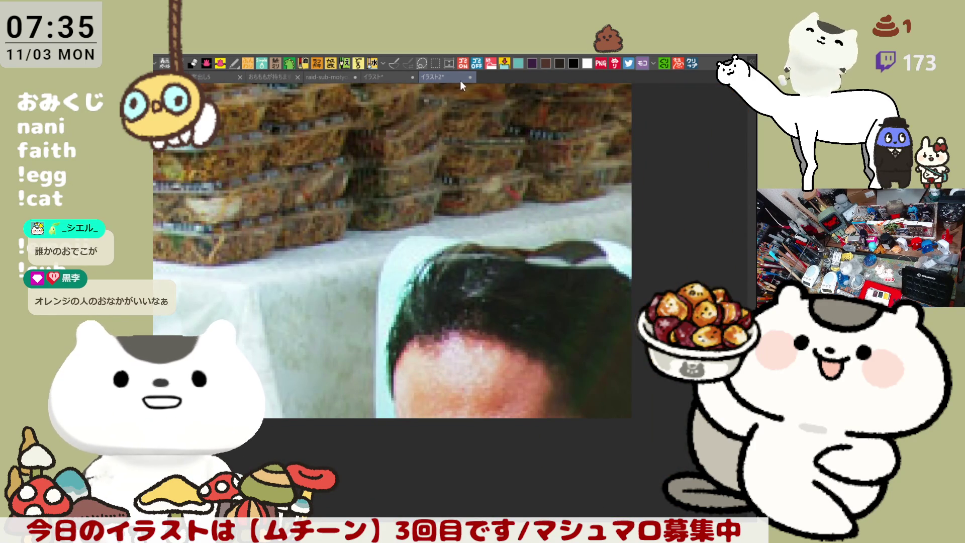
{"action": "scroll", "coordinate": [490, 273], "scroll_direction": "down", "scroll_amount": 8}
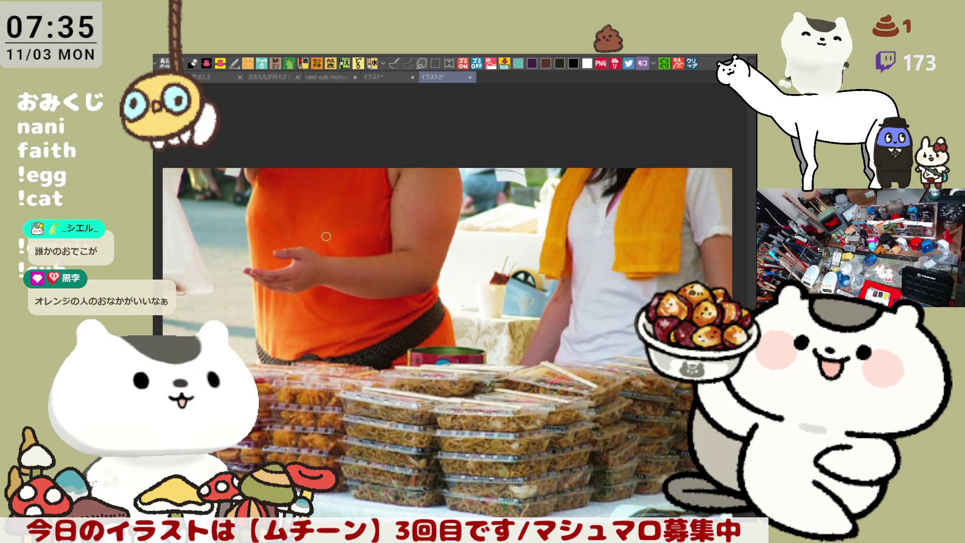
{"action": "key", "text": "ctrl+plus"}
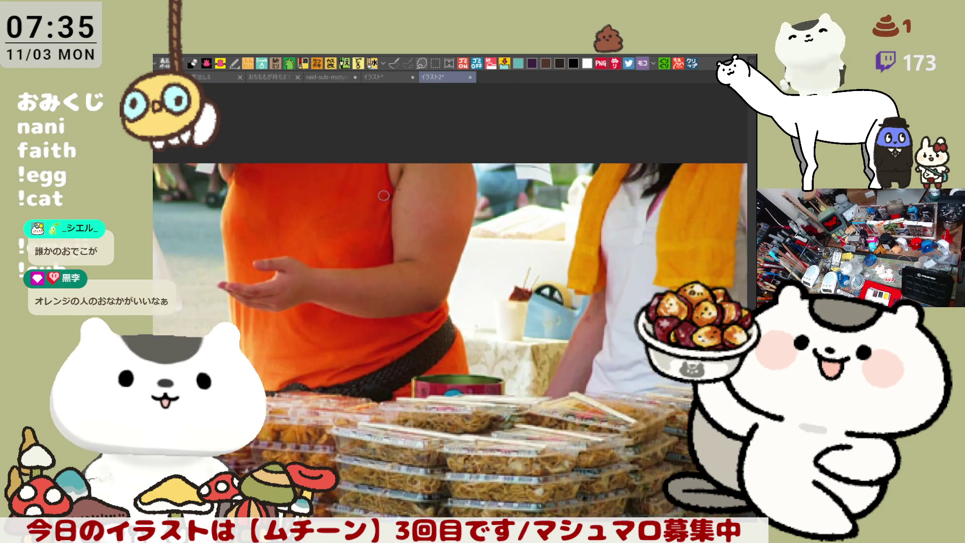
- Close the food-stall and festival photo canvases, then reopen the festival photo as a new canvas
{"action": "key", "text": "ctrl+plus"}
{"action": "key", "text": "ctrl+minus"}
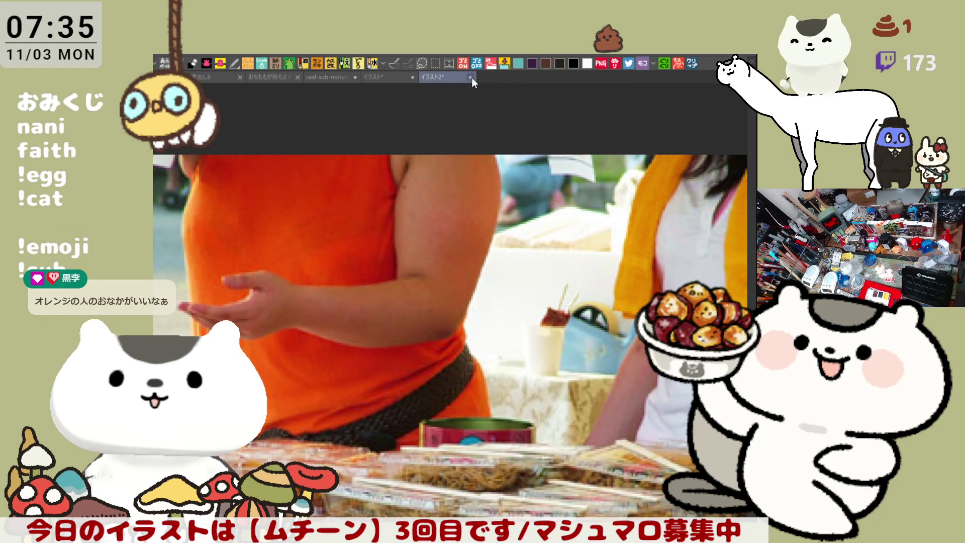
{"action": "key", "text": "ctrl+w"}
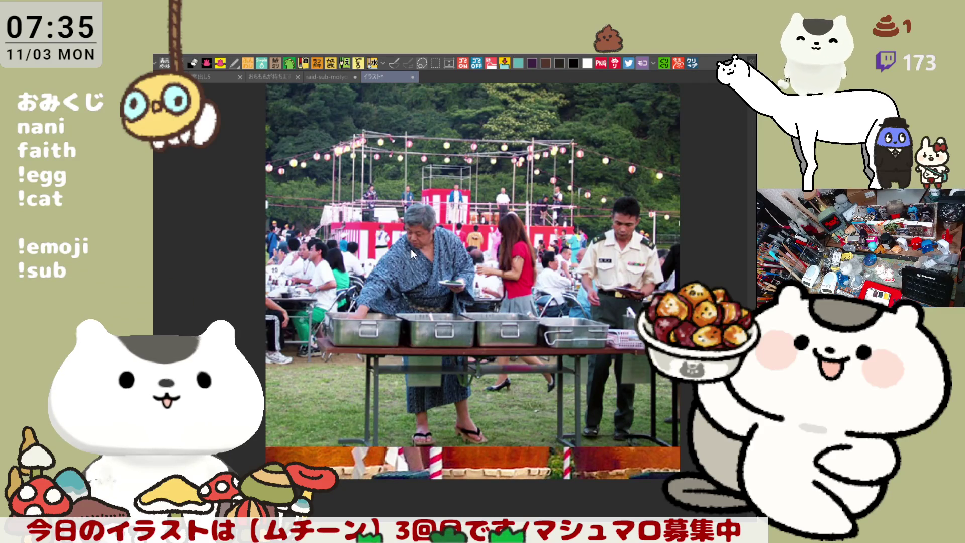
{"action": "key", "text": "ctrl+w"}
{"action": "left_click", "coordinate": [693, 63]}
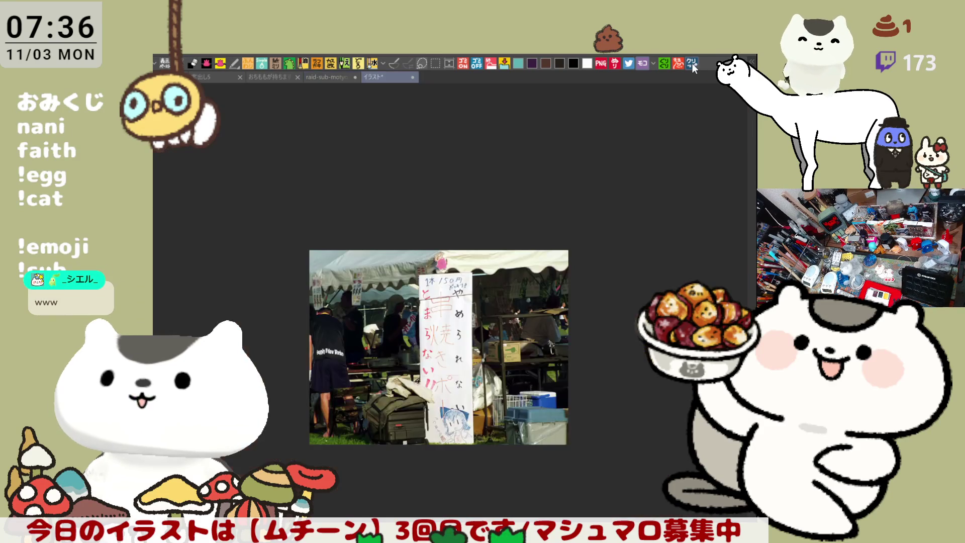
- Zoom back and forth across the pasted photo, studying the festival sign and character masks
{"action": "scroll", "coordinate": [457, 389], "scroll_direction": "up", "scroll_amount": 2}
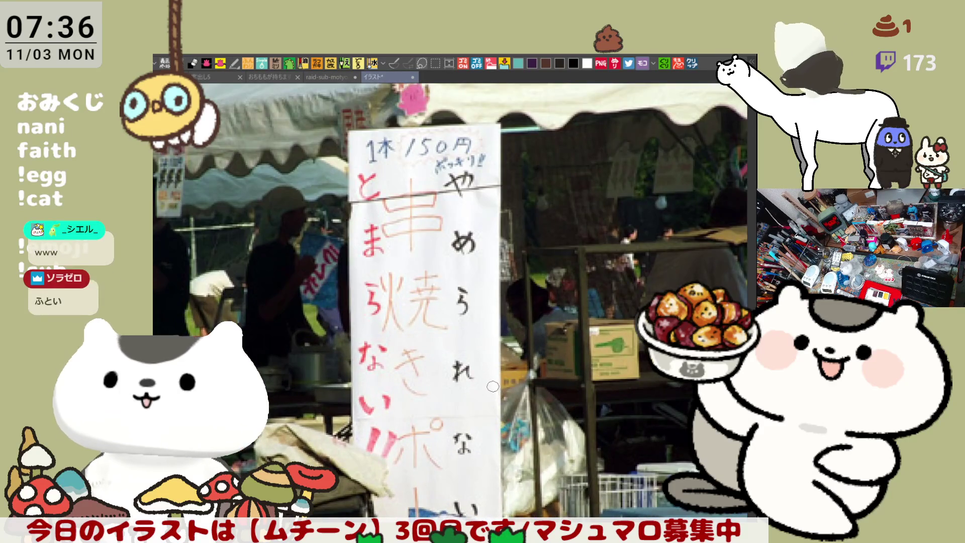
{"action": "scroll", "coordinate": [427, 352], "scroll_direction": "down", "scroll_amount": 3}
{"action": "scroll", "coordinate": [400, 312], "scroll_direction": "up", "scroll_amount": 2}
{"action": "scroll", "coordinate": [400, 312], "scroll_direction": "up", "scroll_amount": 3}
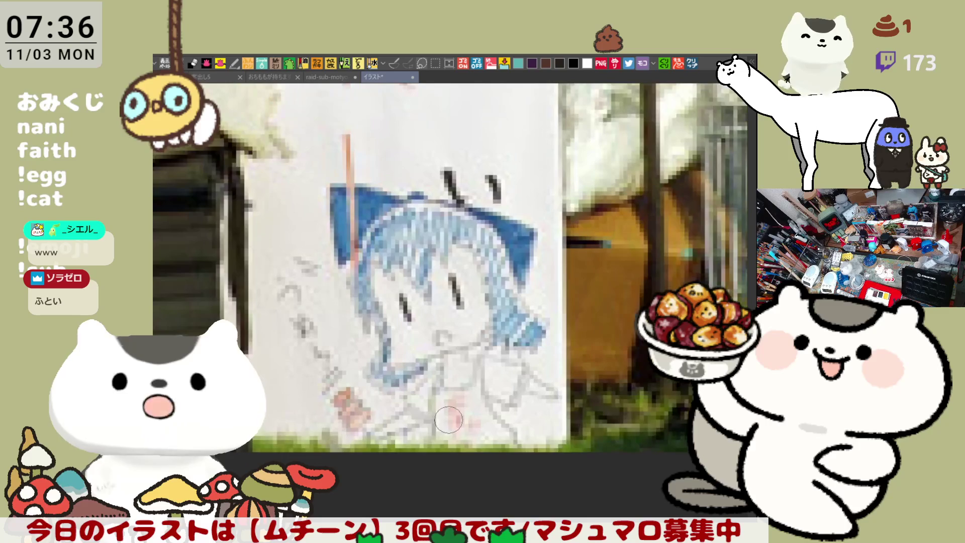
{"action": "scroll", "coordinate": [449, 409], "scroll_direction": "up", "scroll_amount": 2}
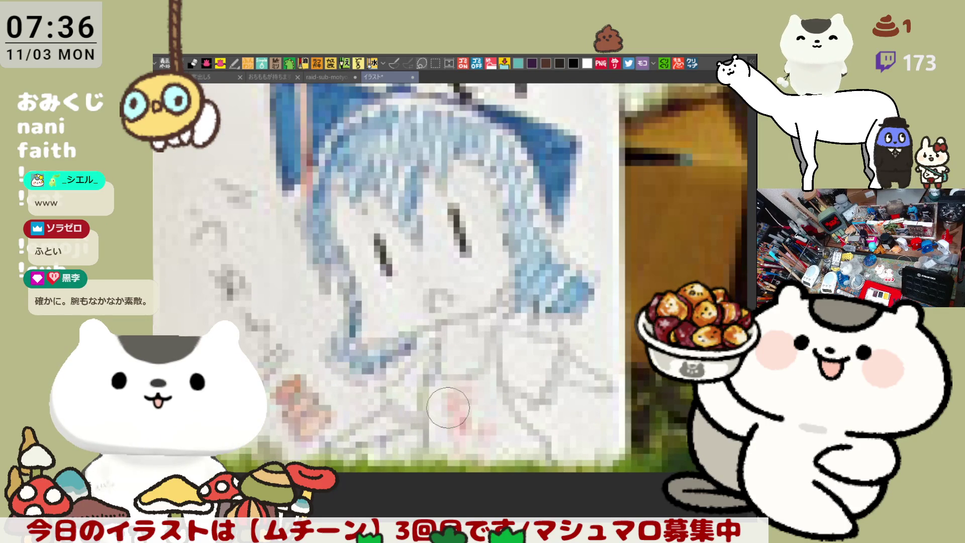
{"action": "scroll", "coordinate": [448, 408], "scroll_direction": "down", "scroll_amount": 1}
{"action": "scroll", "coordinate": [448, 407], "scroll_direction": "up", "scroll_amount": 3}
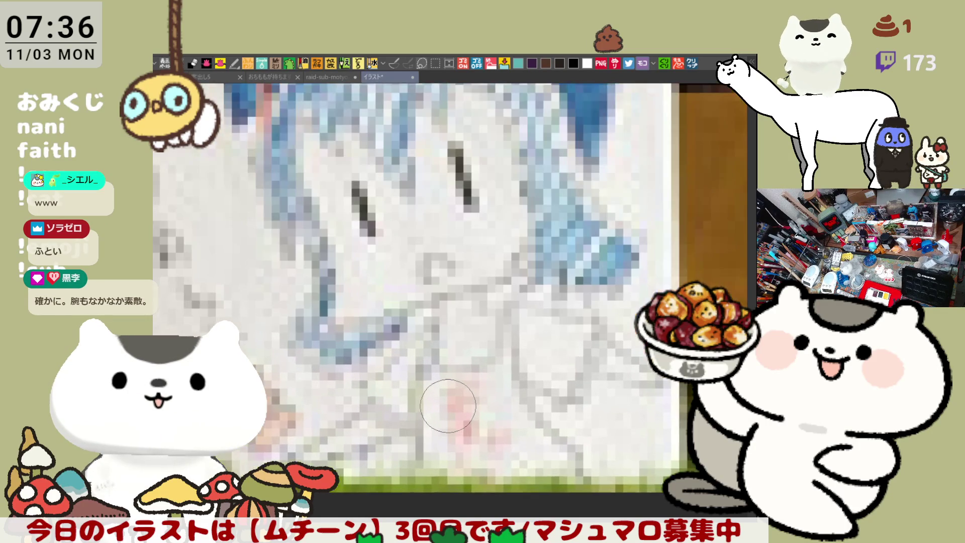
{"action": "scroll", "coordinate": [448, 407], "scroll_direction": "down", "scroll_amount": 4}
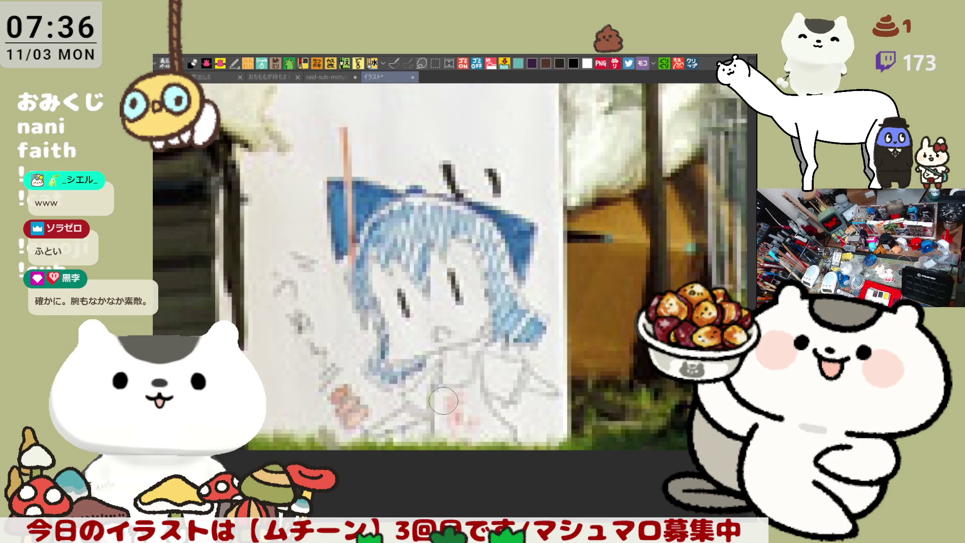
{"action": "scroll", "coordinate": [443, 400], "scroll_direction": "up", "scroll_amount": 1}
{"action": "scroll", "coordinate": [443, 400], "scroll_direction": "down", "scroll_amount": 2}
{"action": "scroll", "coordinate": [443, 401], "scroll_direction": "up", "scroll_amount": 1}
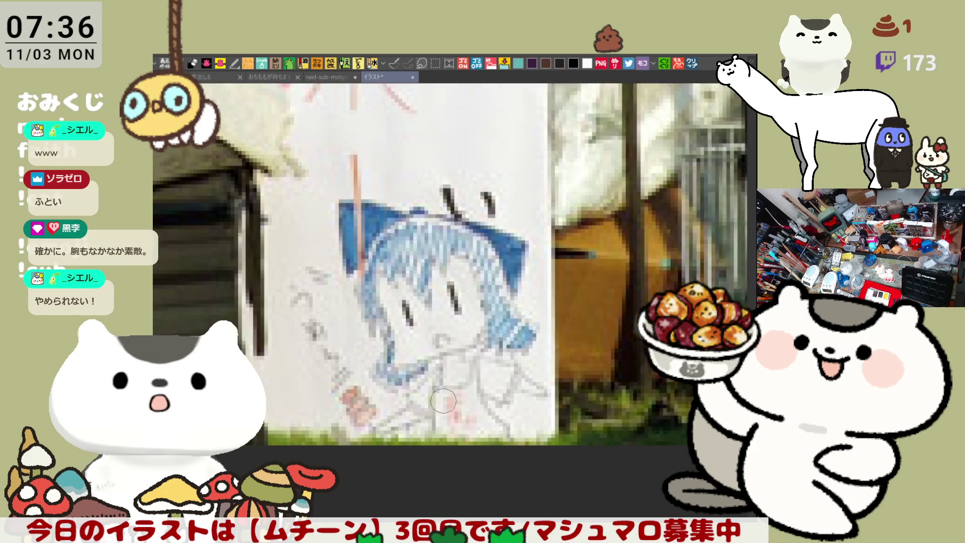
{"action": "scroll", "coordinate": [443, 401], "scroll_direction": "down", "scroll_amount": 1}
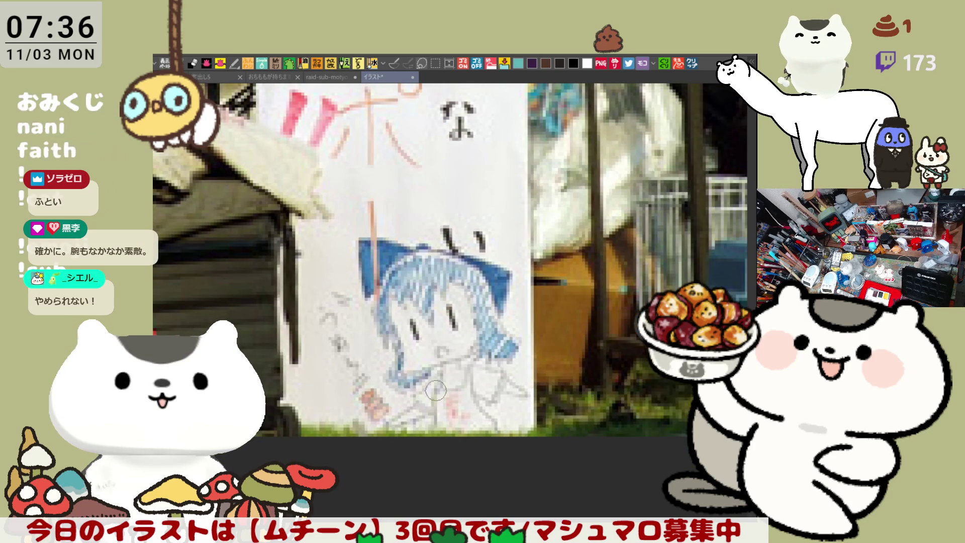
{"action": "scroll", "coordinate": [436, 390], "scroll_direction": "up", "scroll_amount": 2}
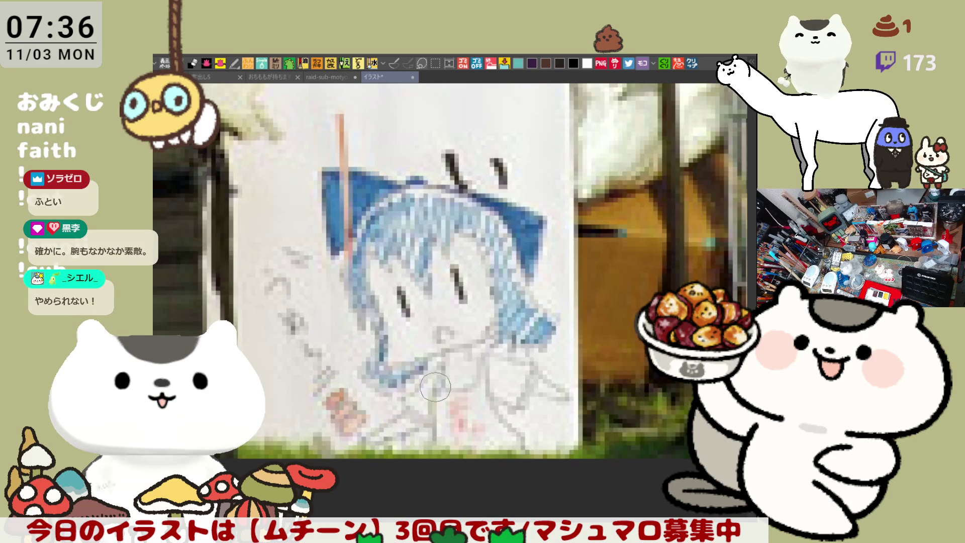
{"action": "scroll", "coordinate": [436, 387], "scroll_direction": "down", "scroll_amount": 2}
{"action": "scroll", "coordinate": [435, 388], "scroll_direction": "up", "scroll_amount": 2}
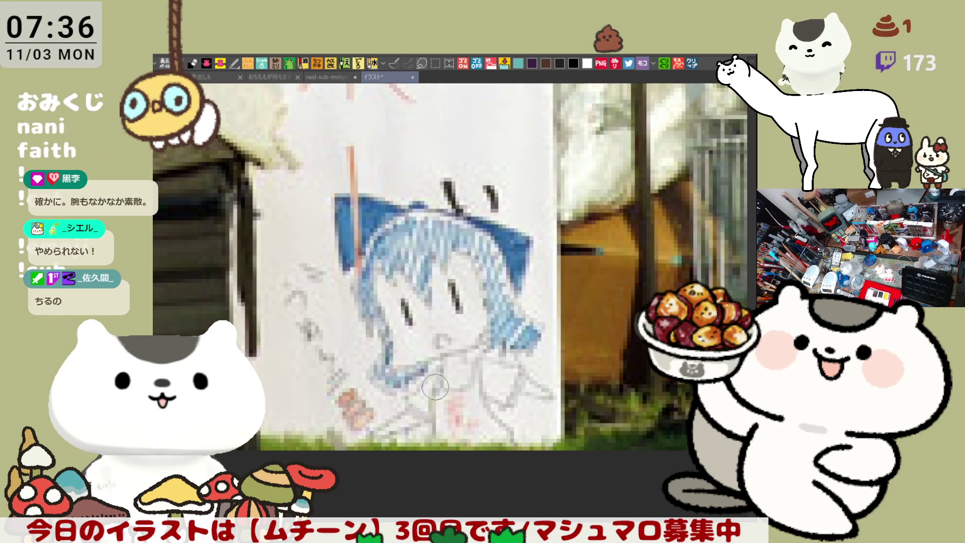
{"action": "scroll", "coordinate": [461, 391], "scroll_direction": "down", "scroll_amount": 1}
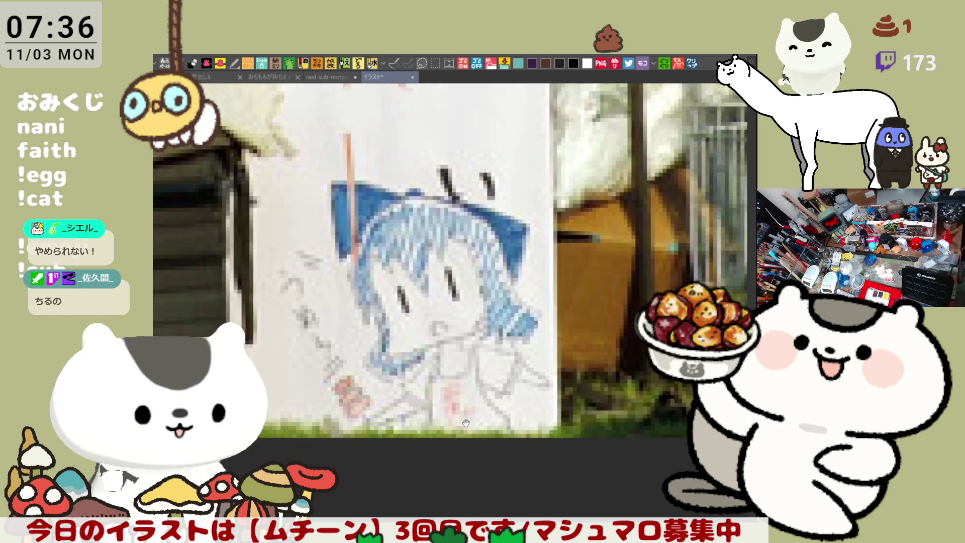
{"action": "scroll", "coordinate": [453, 397], "scroll_direction": "down", "scroll_amount": 1}
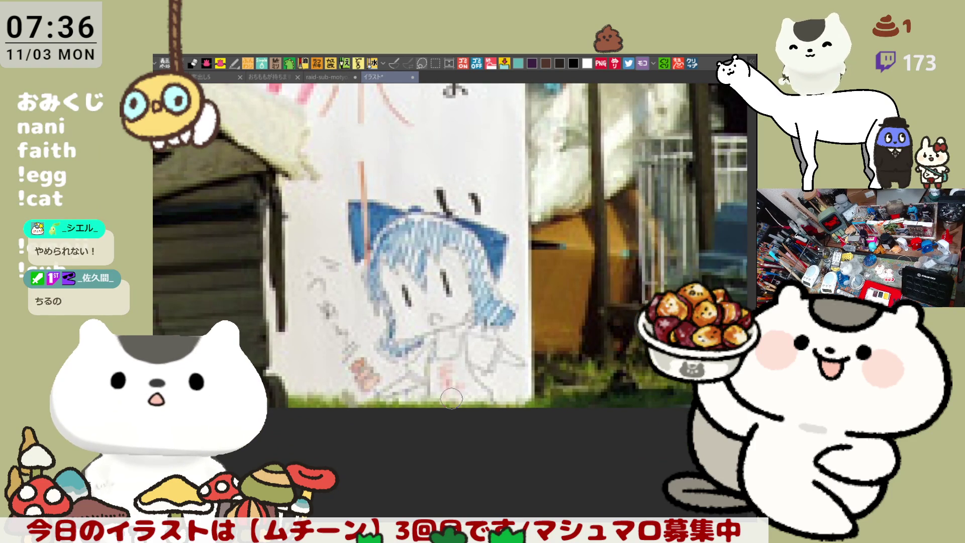
{"action": "scroll", "coordinate": [451, 398], "scroll_direction": "down", "scroll_amount": 1}
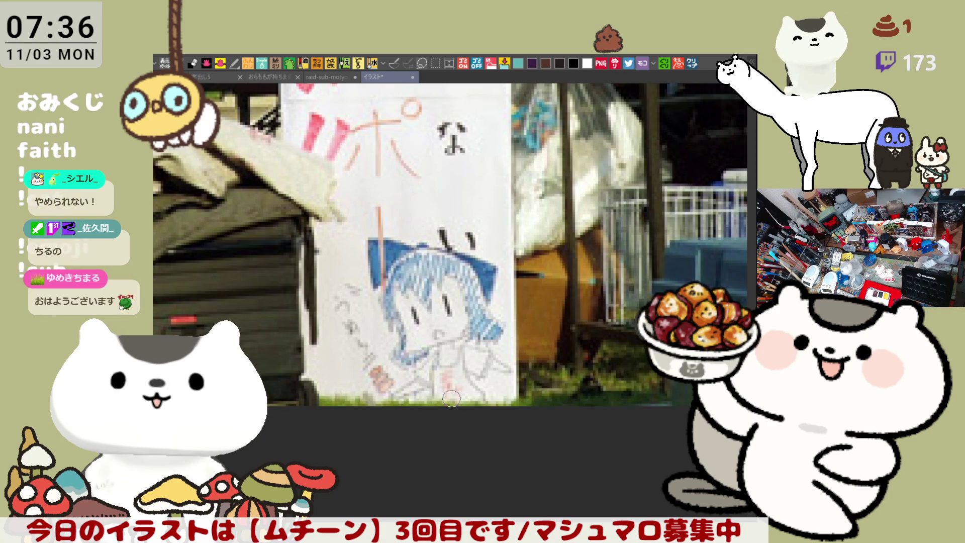
{"action": "scroll", "coordinate": [457, 372], "scroll_direction": "up", "scroll_amount": 3}
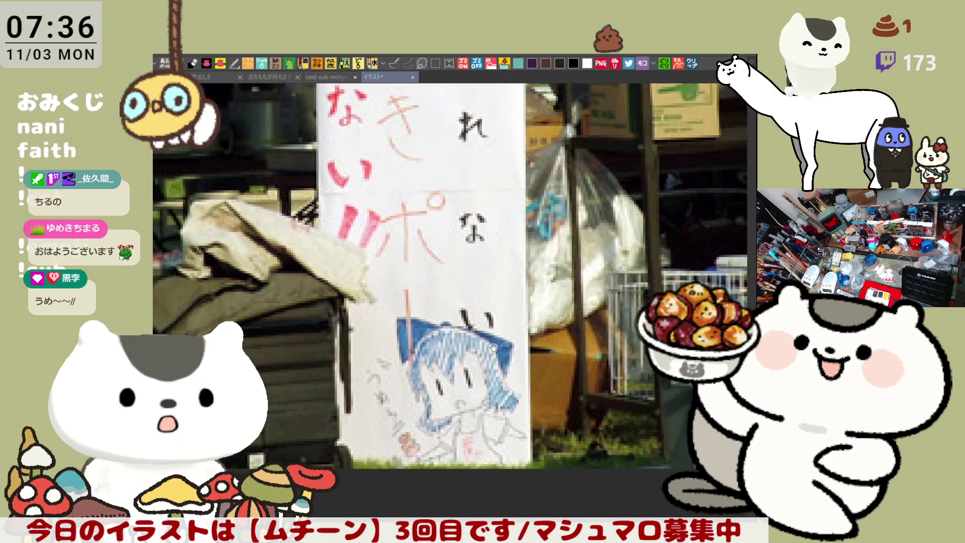
{"action": "scroll", "coordinate": [469, 335], "scroll_direction": "down", "scroll_amount": 5}
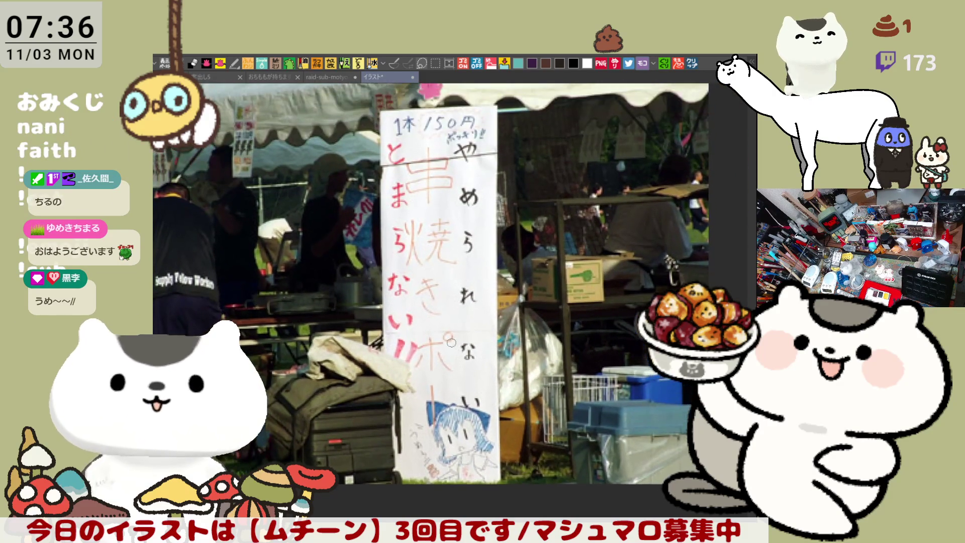
{"action": "scroll", "coordinate": [433, 319], "scroll_direction": "up", "scroll_amount": 1}
{"action": "scroll", "coordinate": [432, 318], "scroll_direction": "down", "scroll_amount": 3}
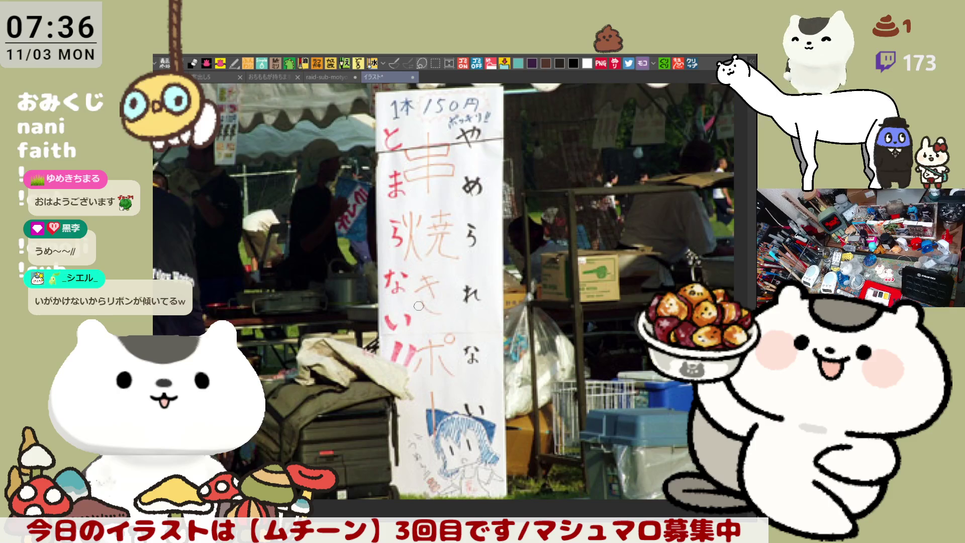
{"action": "scroll", "coordinate": [419, 306], "scroll_direction": "up", "scroll_amount": 2}
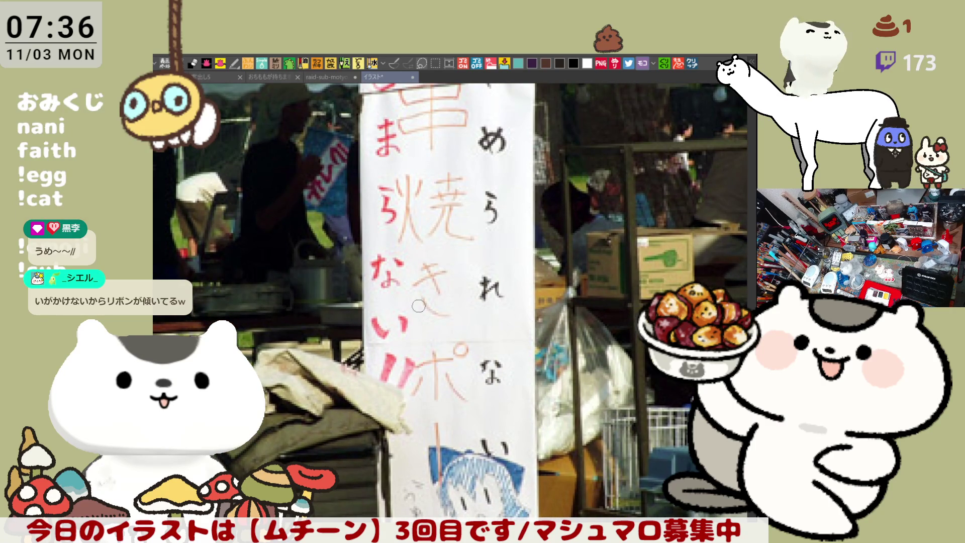
{"action": "scroll", "coordinate": [418, 306], "scroll_direction": "up", "scroll_amount": 1}
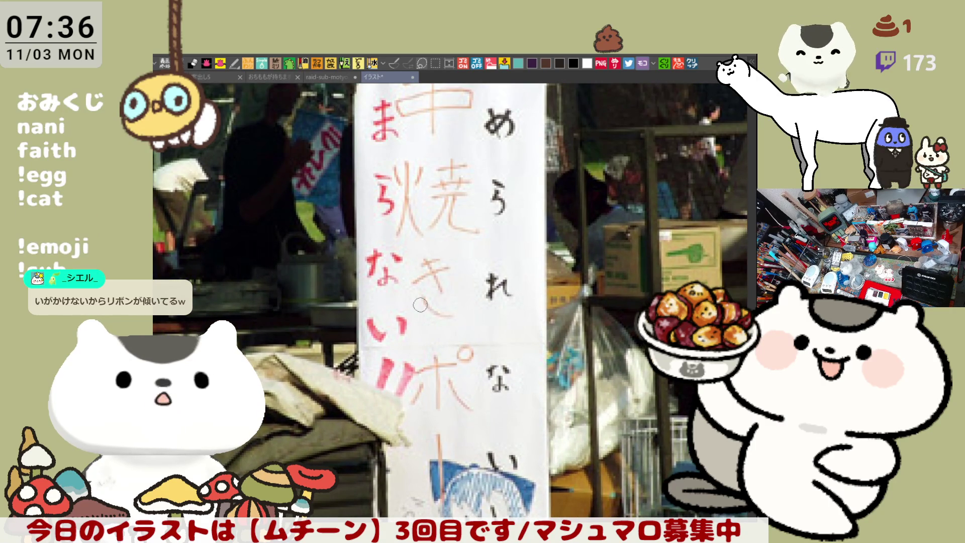
{"action": "scroll", "coordinate": [423, 293], "scroll_direction": "down", "scroll_amount": 3}
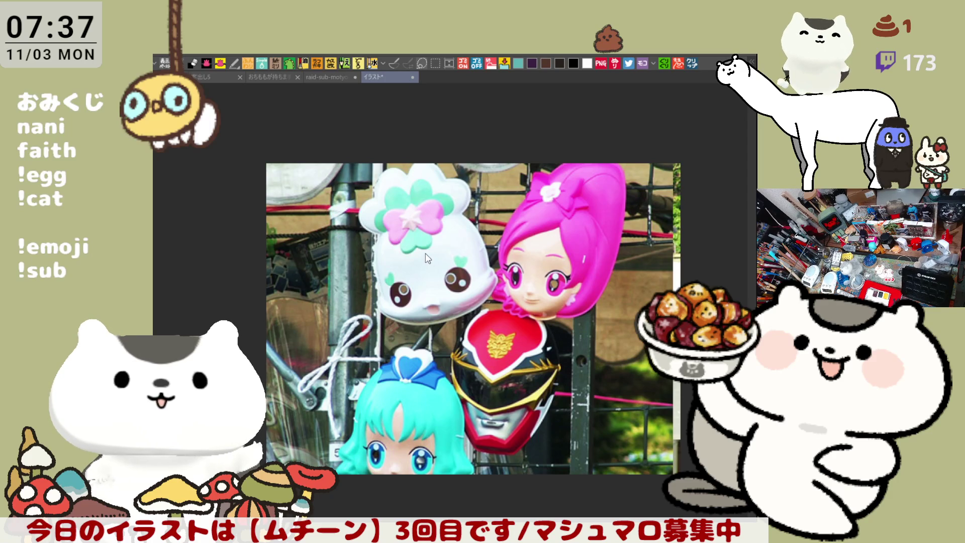
- Close the character-mask reference photo document
{"action": "left_click", "coordinate": [413, 77]}
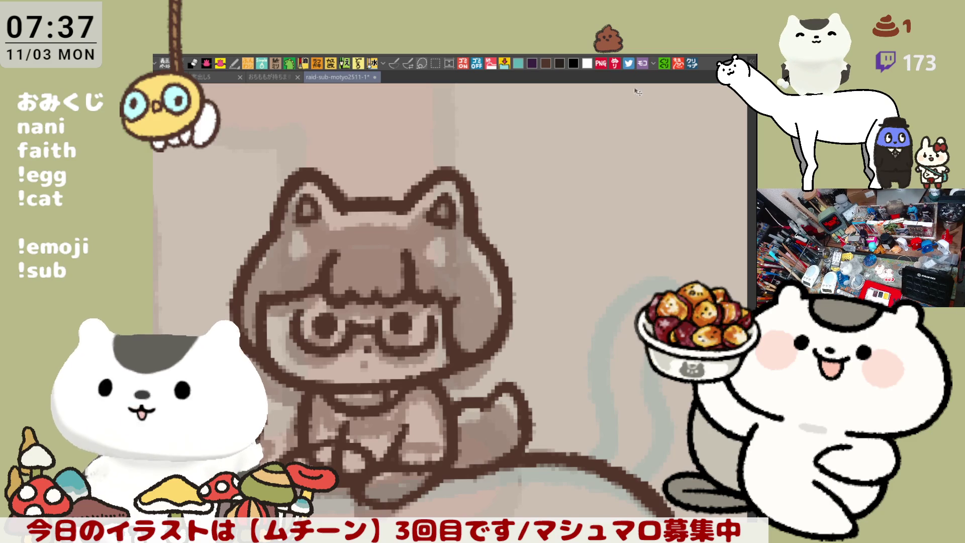
- Create a new canvas from the clipboard holding the skewer stall photo
{"action": "left_click", "coordinate": [693, 62]}
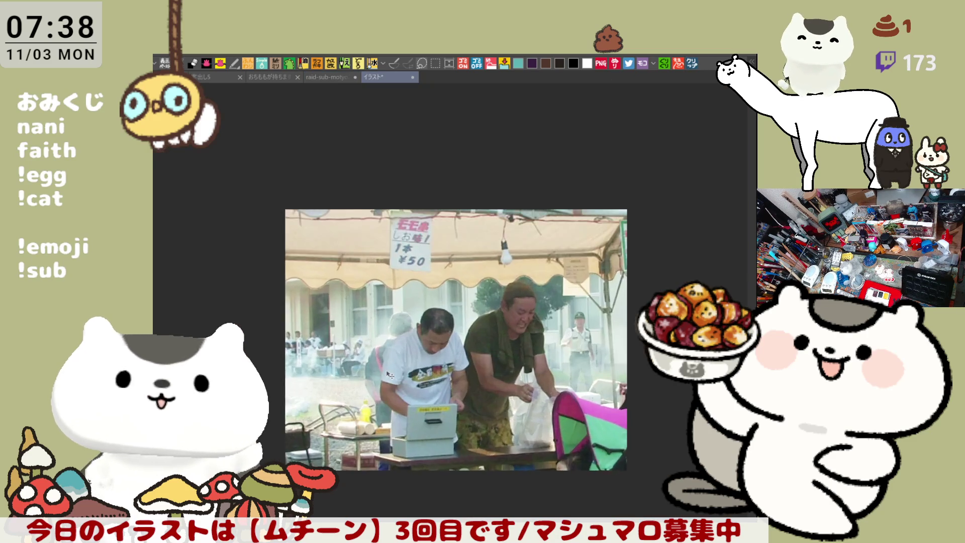
- Zoom into the skewer stall photo and pan up toward the price sign
{"action": "scroll", "coordinate": [502, 378], "scroll_direction": "up", "scroll_amount": 4}
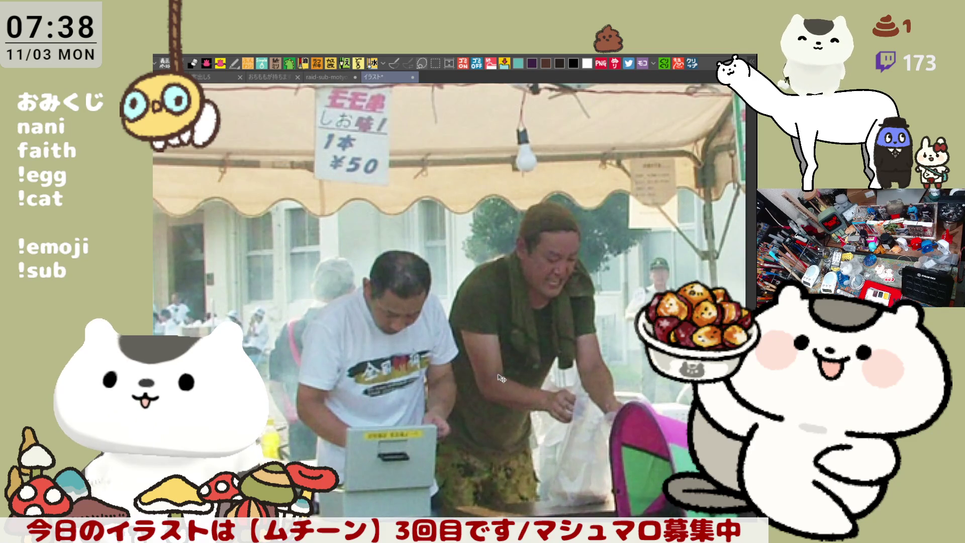
{"action": "scroll", "coordinate": [502, 378], "scroll_direction": "up", "scroll_amount": 1}
{"action": "scroll", "coordinate": [502, 378], "scroll_direction": "down", "scroll_amount": 2}
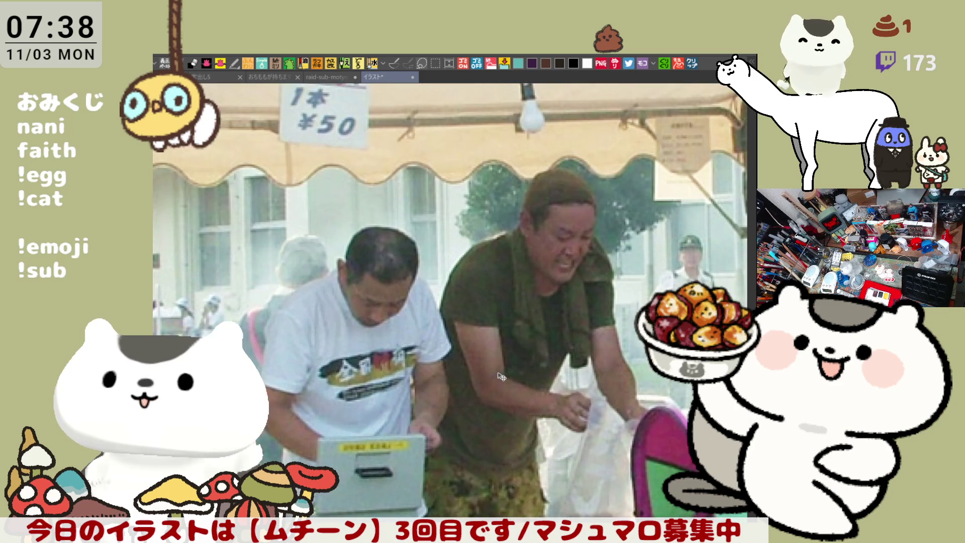
{"action": "scroll", "coordinate": [522, 364], "scroll_direction": "up", "scroll_amount": 2}
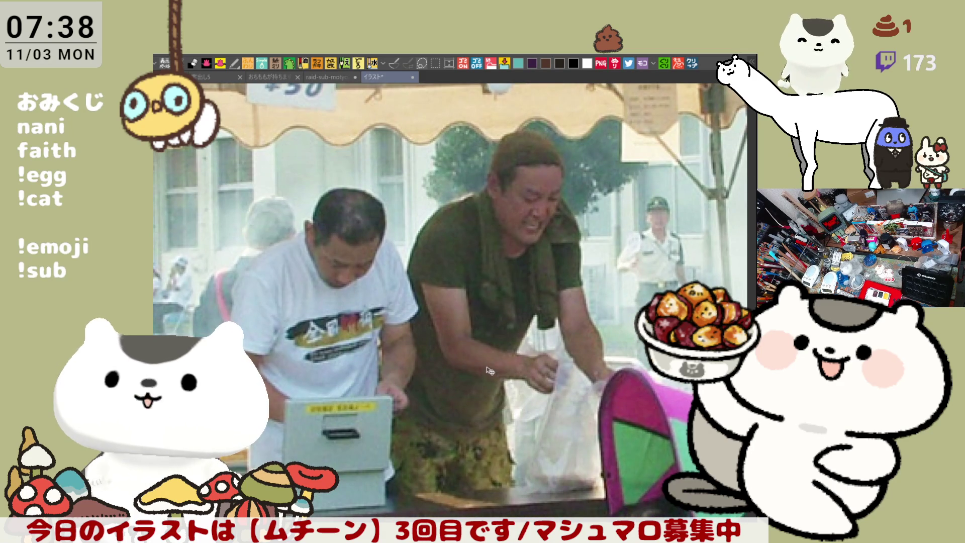
{"action": "scroll", "coordinate": [467, 347], "scroll_direction": "up", "scroll_amount": 1}
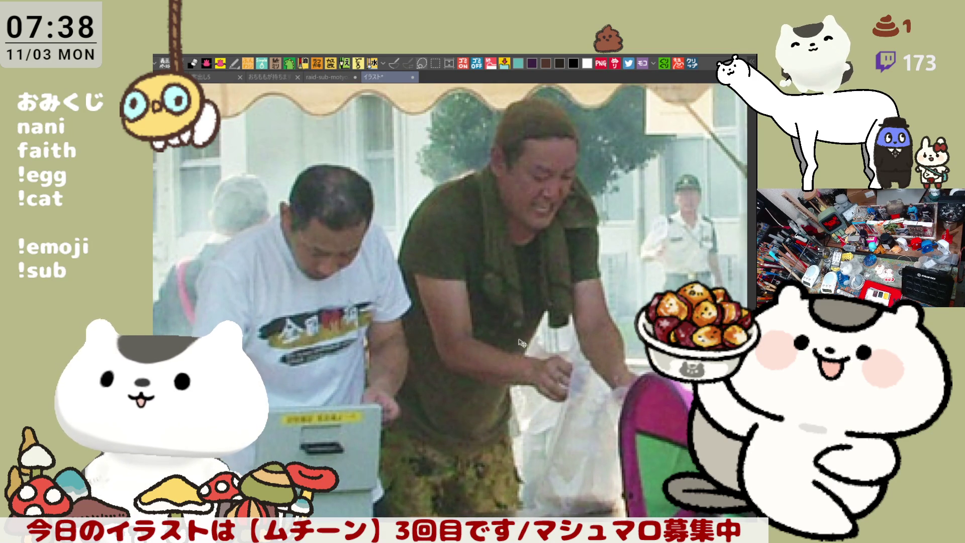
{"action": "scroll", "coordinate": [518, 341], "scroll_direction": "down", "scroll_amount": 2}
{"action": "left_click_drag", "start_coordinate": [512, 301], "coordinate": [442, 297]}
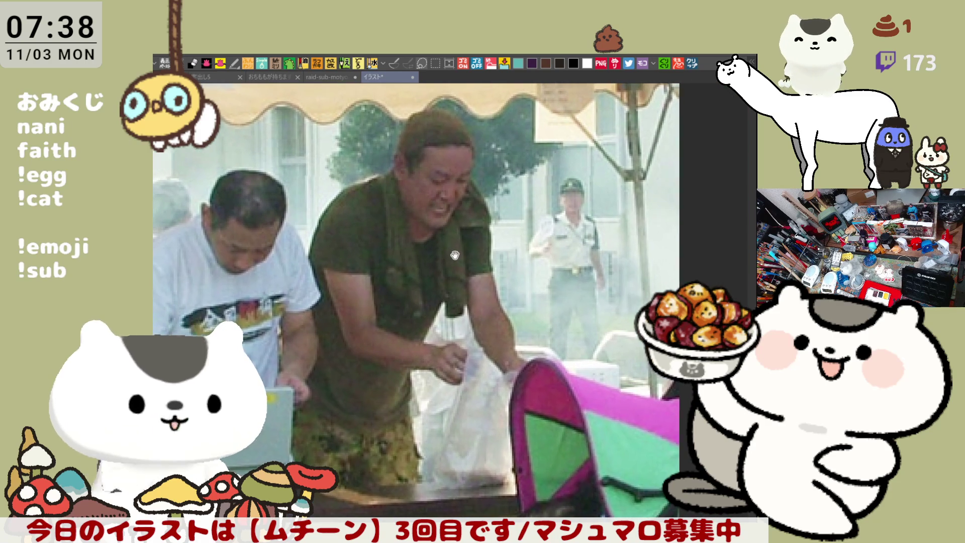
{"action": "left_click_drag", "start_coordinate": [442, 254], "coordinate": [485, 288]}
- Zoom again and pan back to frame the tent and ¥50 sign
{"action": "scroll", "coordinate": [481, 292], "scroll_direction": "down", "scroll_amount": 1}
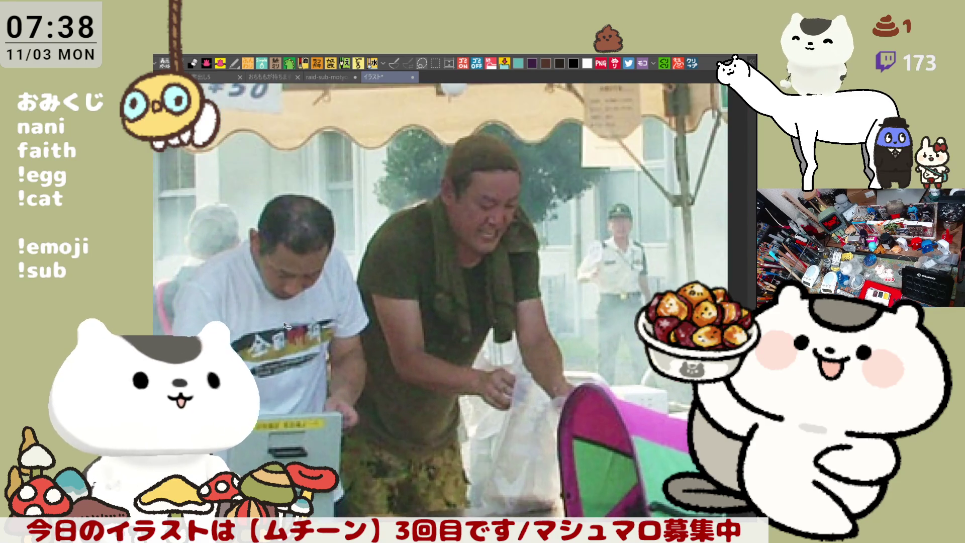
{"action": "scroll", "coordinate": [263, 402], "scroll_direction": "up", "scroll_amount": 3}
{"action": "scroll", "coordinate": [263, 396], "scroll_direction": "up", "scroll_amount": 1}
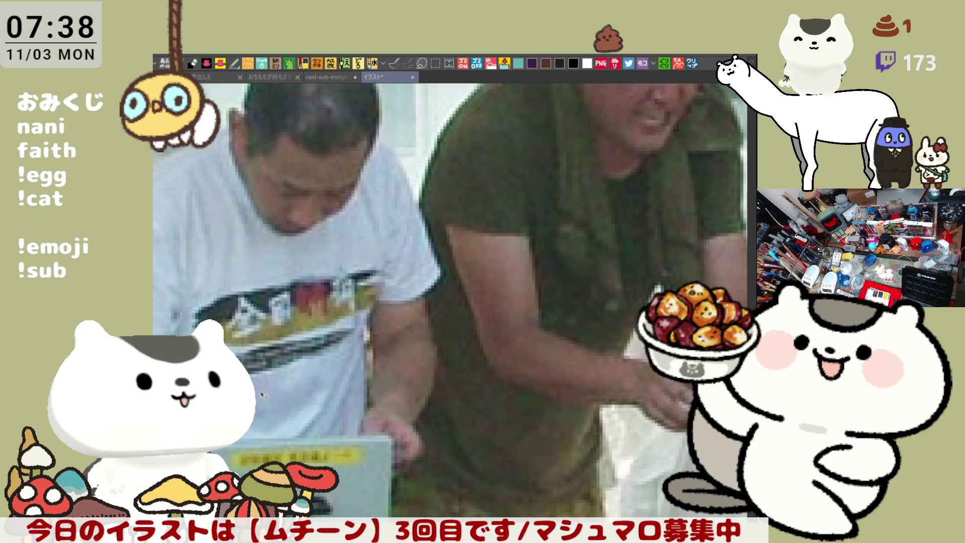
{"action": "scroll", "coordinate": [263, 396], "scroll_direction": "down", "scroll_amount": 3}
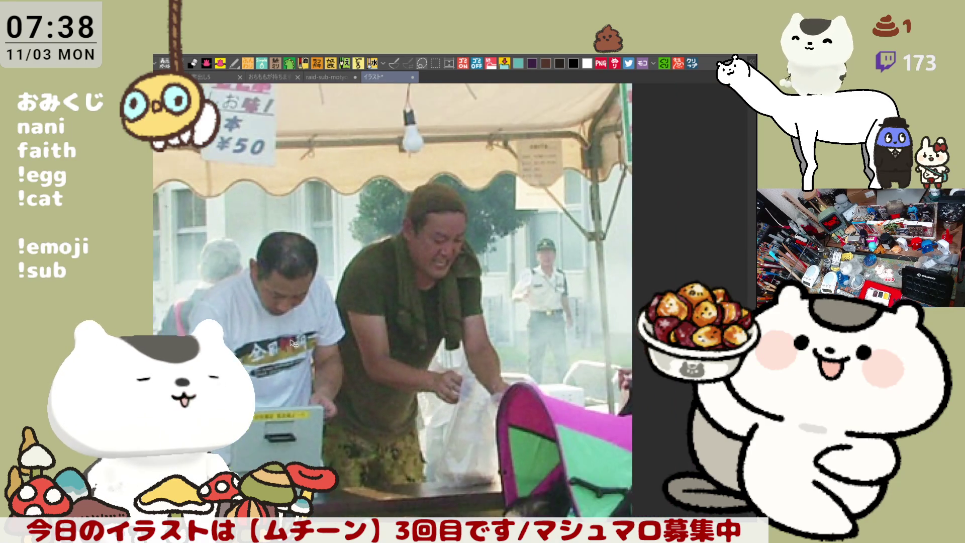
{"action": "left_click_drag", "start_coordinate": [284, 288], "coordinate": [299, 304]}
{"action": "scroll", "coordinate": [421, 336], "scroll_direction": "up", "scroll_amount": 2}
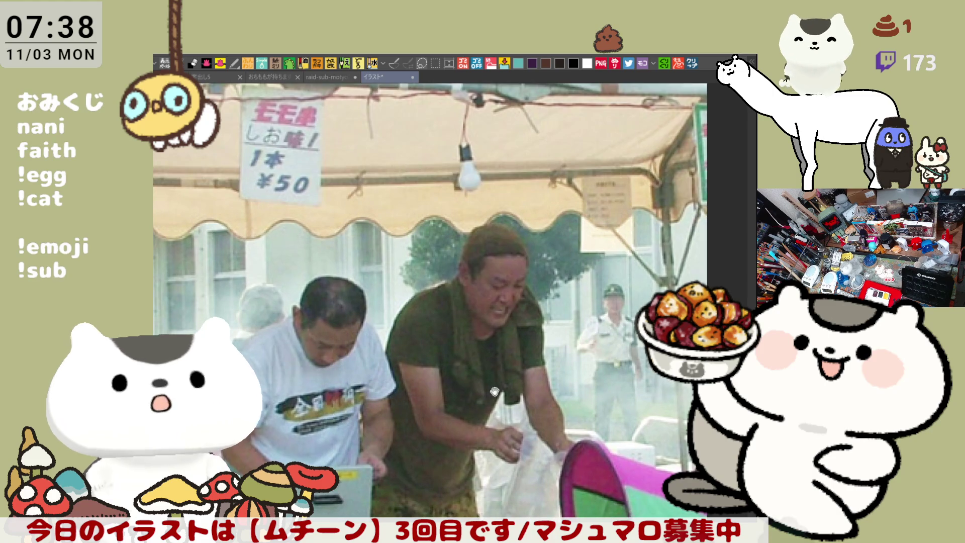
{"action": "scroll", "coordinate": [421, 336], "scroll_direction": "up", "scroll_amount": 1}
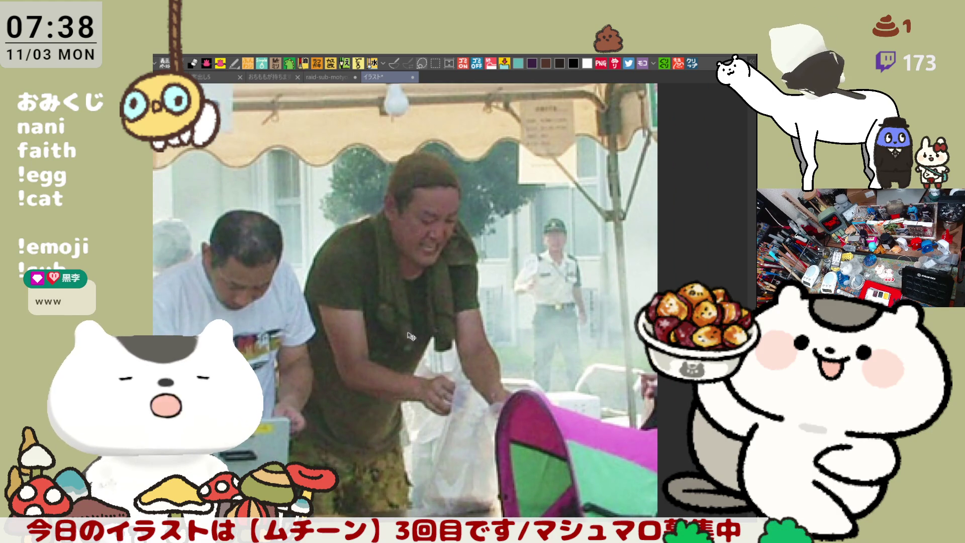
{"action": "scroll", "coordinate": [411, 337], "scroll_direction": "down", "scroll_amount": 3}
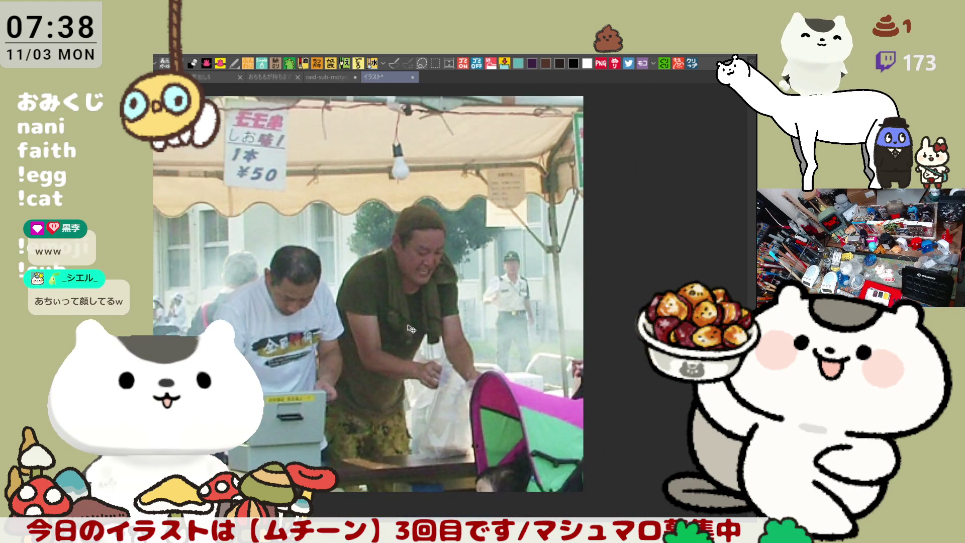
{"action": "scroll", "coordinate": [411, 329], "scroll_direction": "down", "scroll_amount": 1}
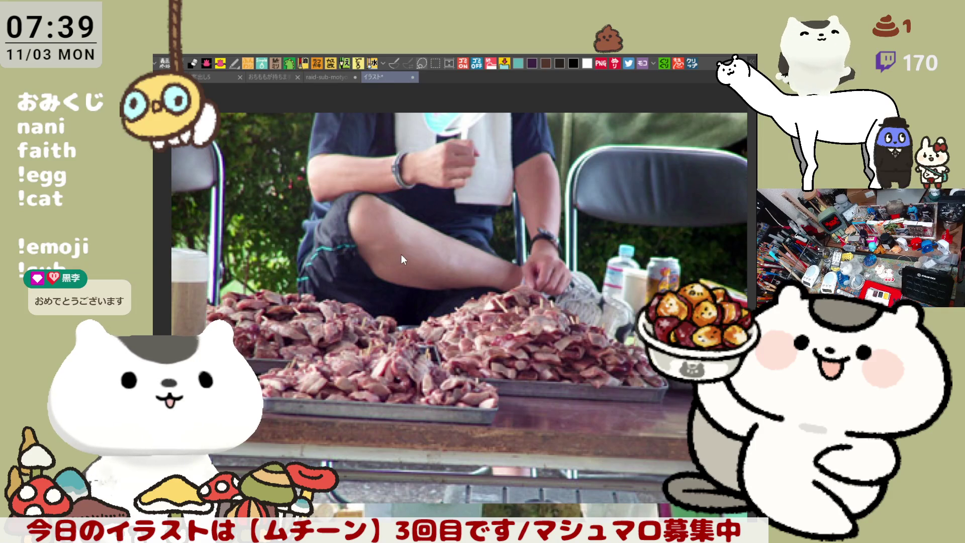
- Close the meat-skewer reference photo with Ctrl+W to return to the raid-sub-motyo2511-1 drawing
{"action": "key", "text": "ctrl+w"}
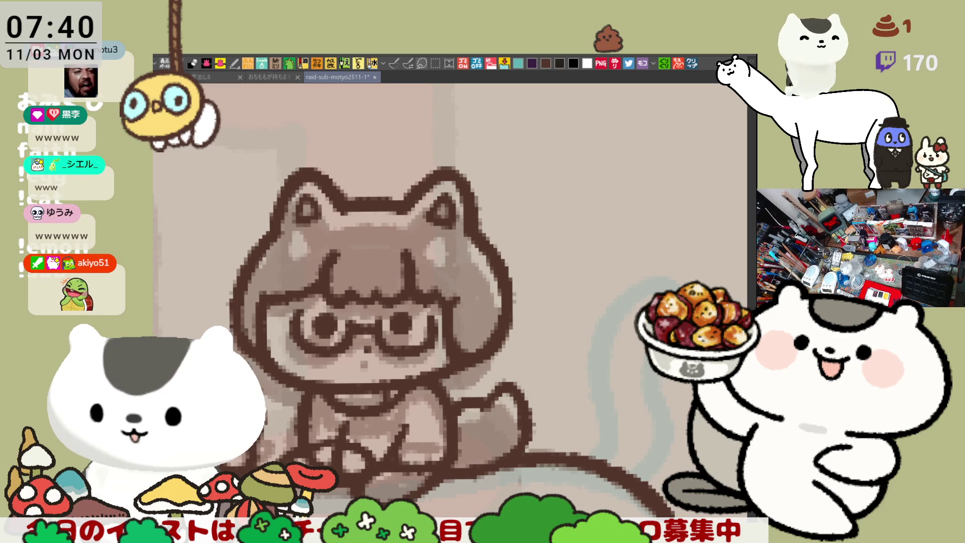
{"action": "left_click_drag", "start_coordinate": [421, 251], "coordinate": [486, 246]}
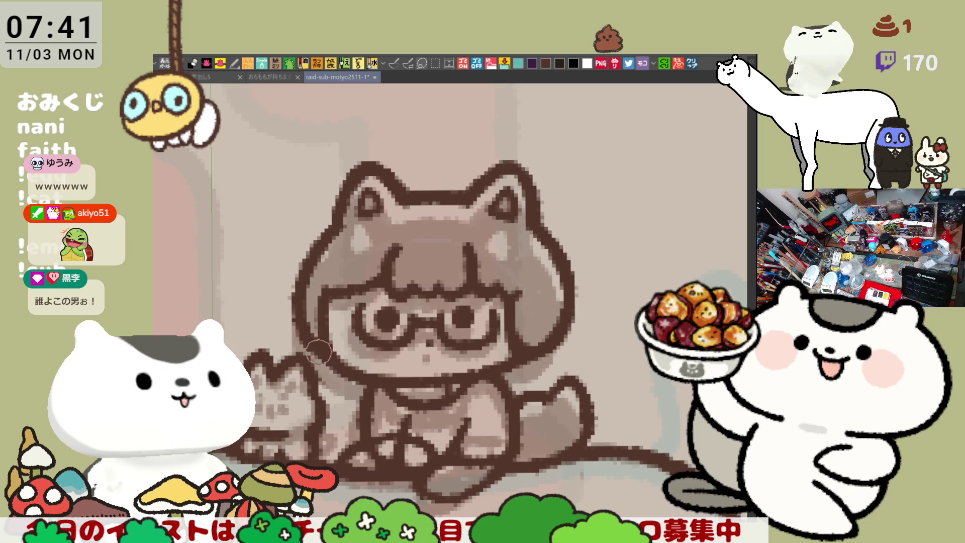
{"action": "scroll", "coordinate": [453, 311], "scroll_direction": "down", "scroll_amount": 5}
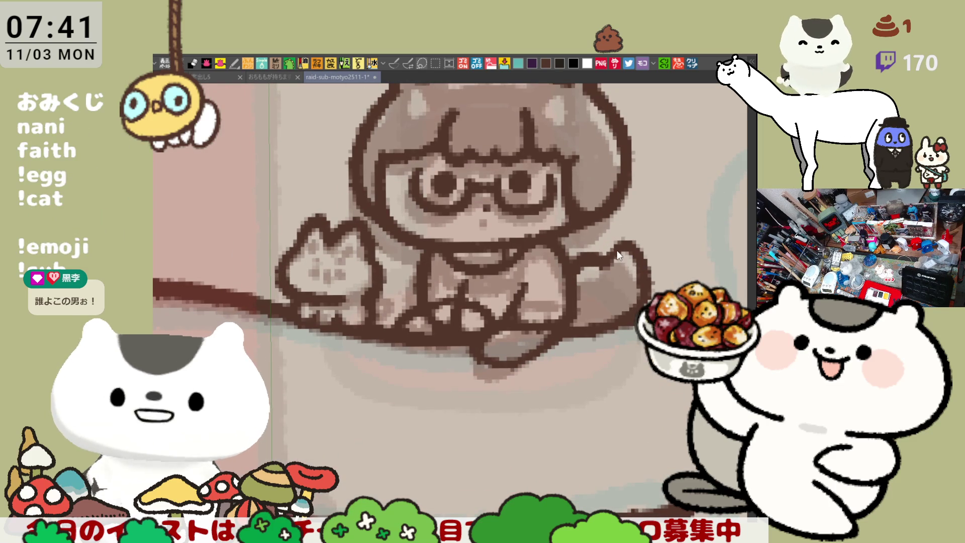
{"action": "scroll", "coordinate": [578, 297], "scroll_direction": "down", "scroll_amount": 1}
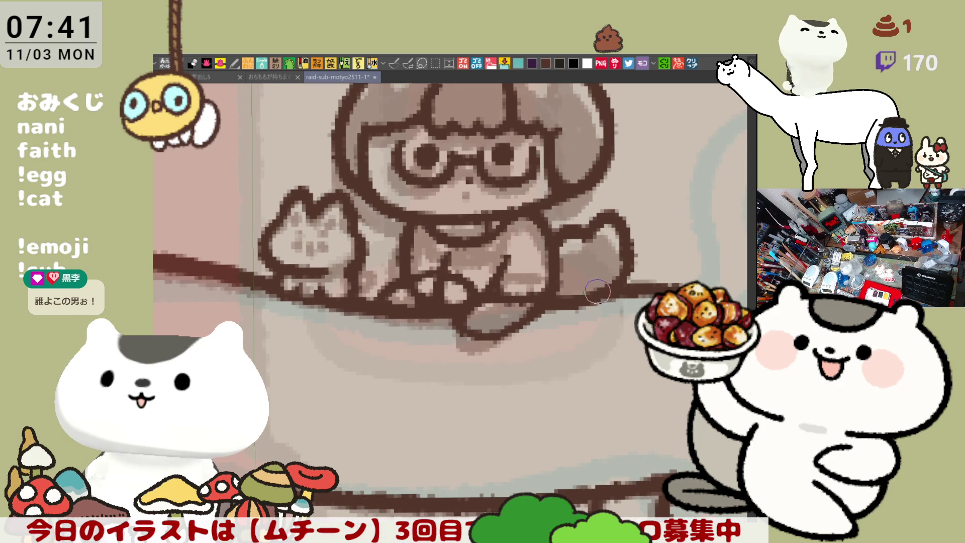
{"action": "scroll", "coordinate": [398, 291], "scroll_direction": "left", "scroll_amount": 2}
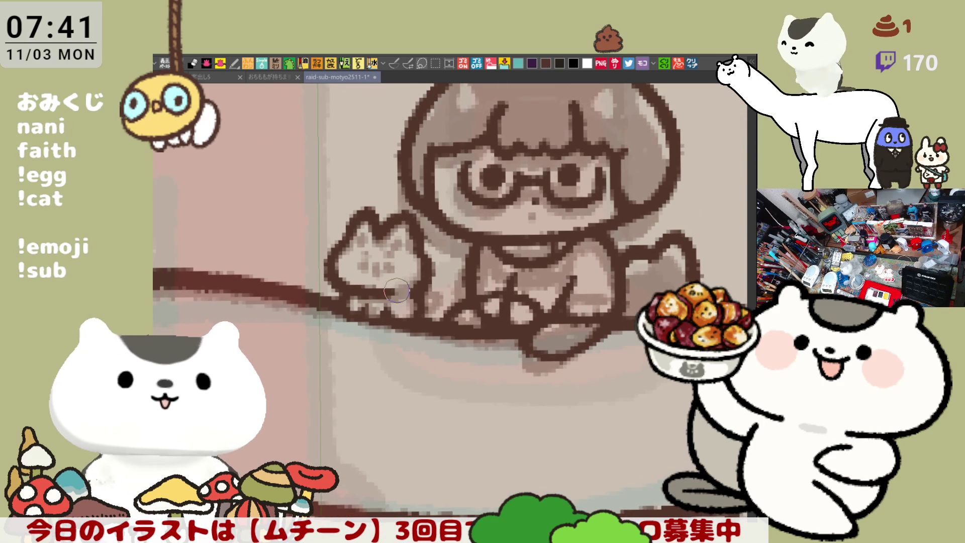
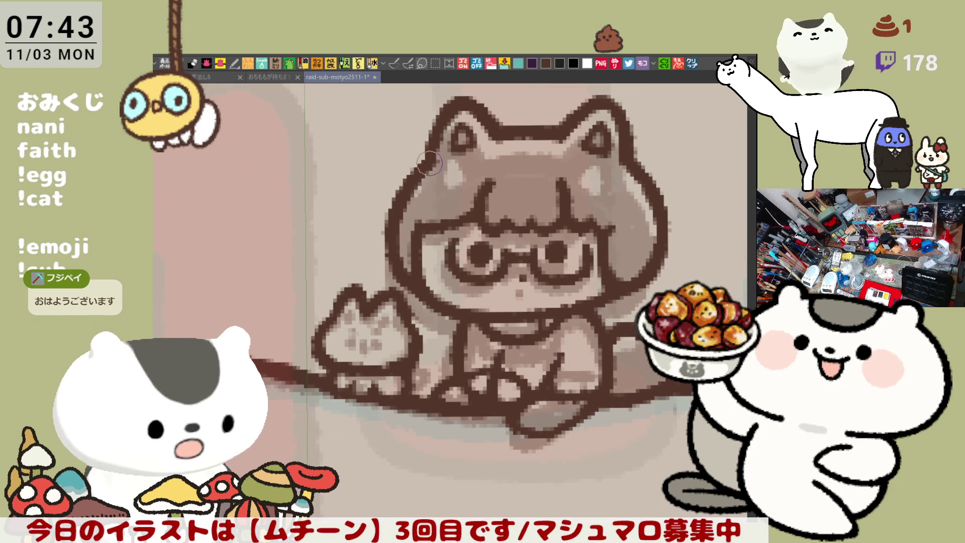
- Zoom and pan the canvas to frame the small cat's face up close
{"action": "scroll", "coordinate": [398, 200], "scroll_direction": "down", "scroll_amount": 4}
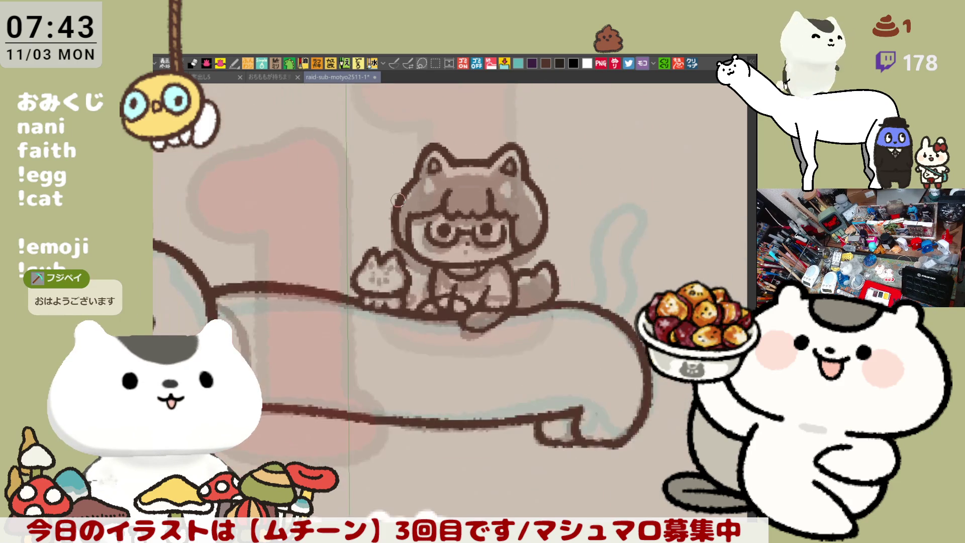
{"action": "scroll", "coordinate": [398, 200], "scroll_direction": "up", "scroll_amount": 5}
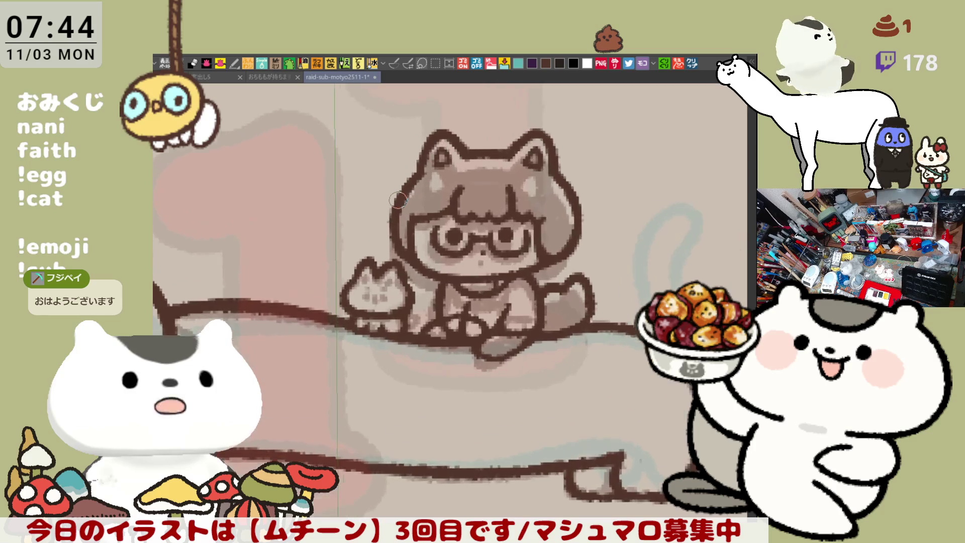
{"action": "left_click_drag", "start_coordinate": [552, 323], "coordinate": [584, 250]}
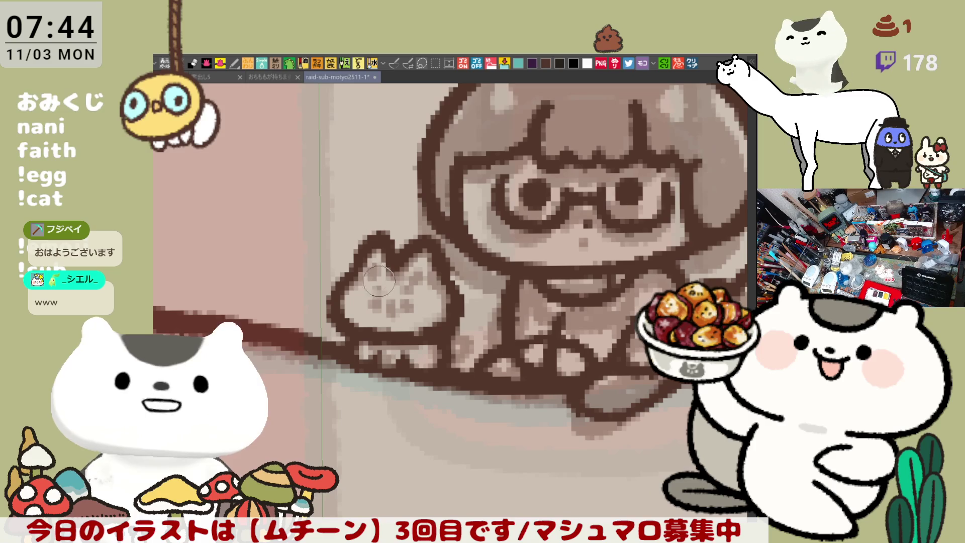
- Dot the small cat's left and right eyes in dark pixels and add a mark between them
{"action": "left_click", "coordinate": [375, 297]}
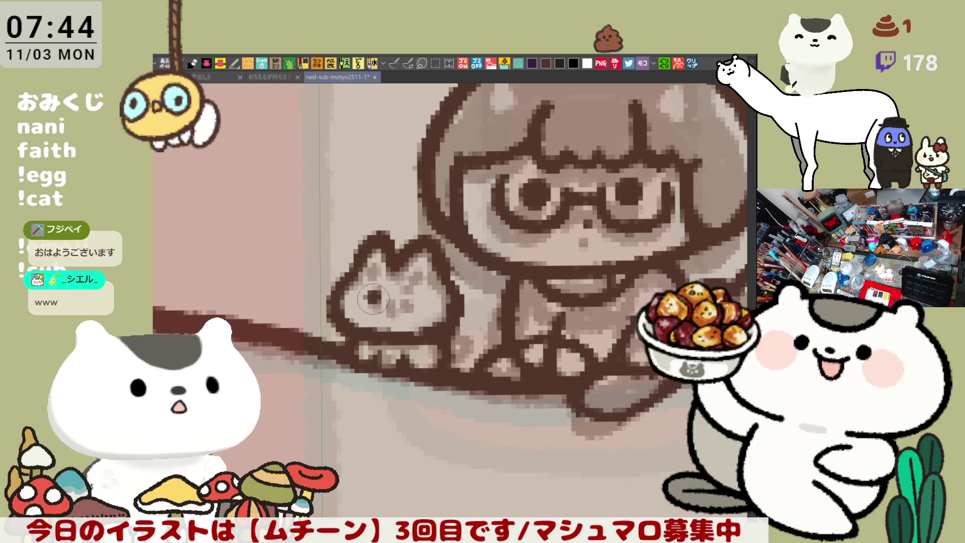
{"action": "left_click", "coordinate": [412, 298]}
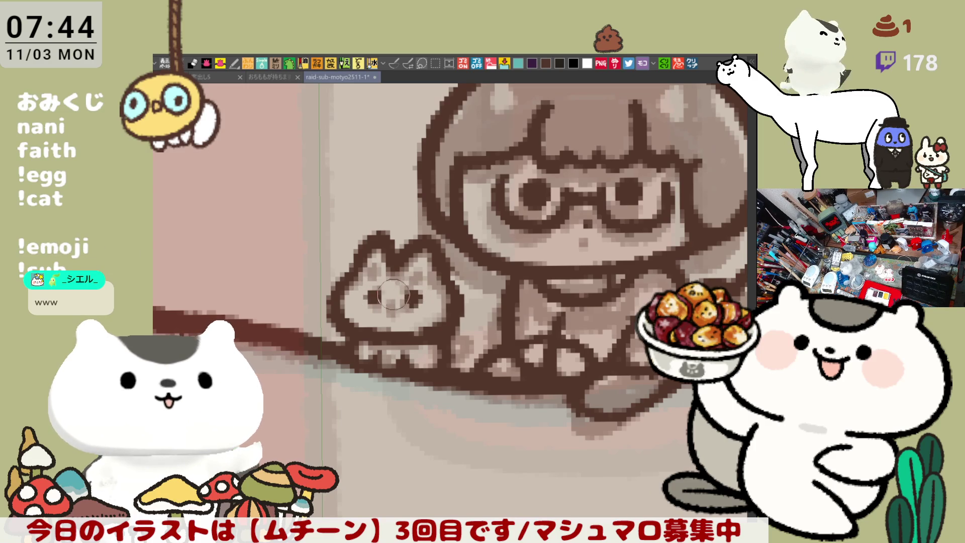
{"action": "left_click", "coordinate": [390, 304]}
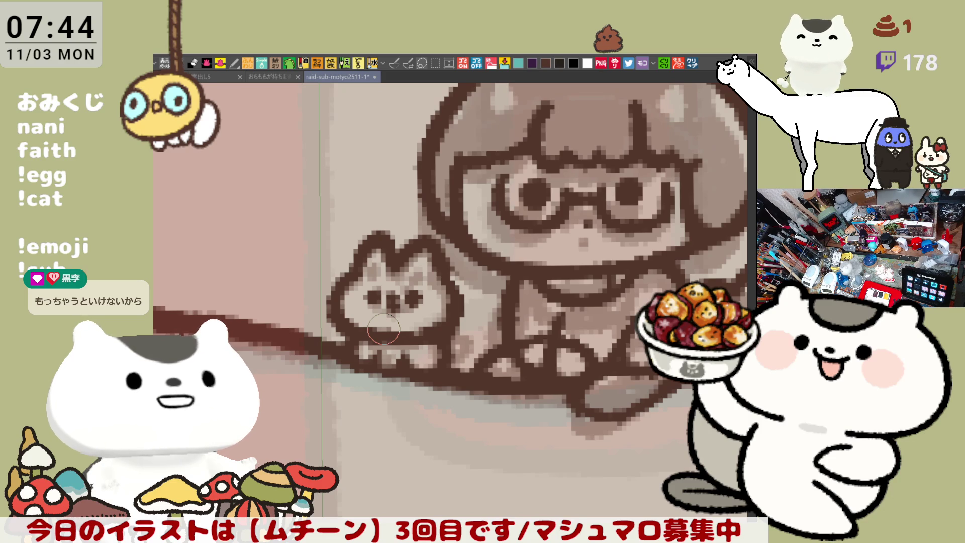
- Save the illustration with Ctrl+S
{"action": "key", "text": "ctrl+s"}
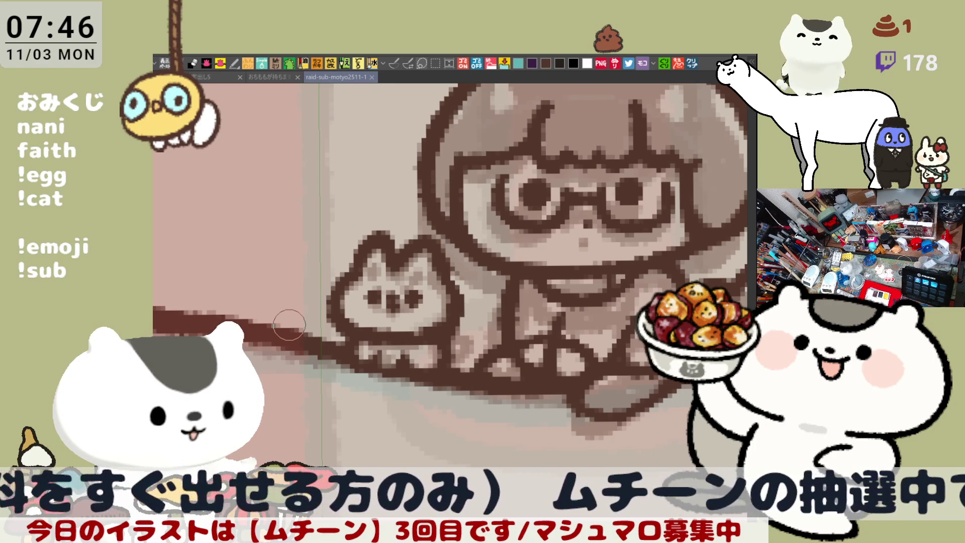
- Add a short pen stroke on the girl's chest, then reframe the view on her hooded head
{"action": "mouse_move", "coordinate": [516, 284]}
{"action": "left_mouse_down"}
{"action": "mouse_move", "coordinate": [510, 344]}
{"action": "mouse_move", "coordinate": [505, 291]}
{"action": "left_mouse_up"}
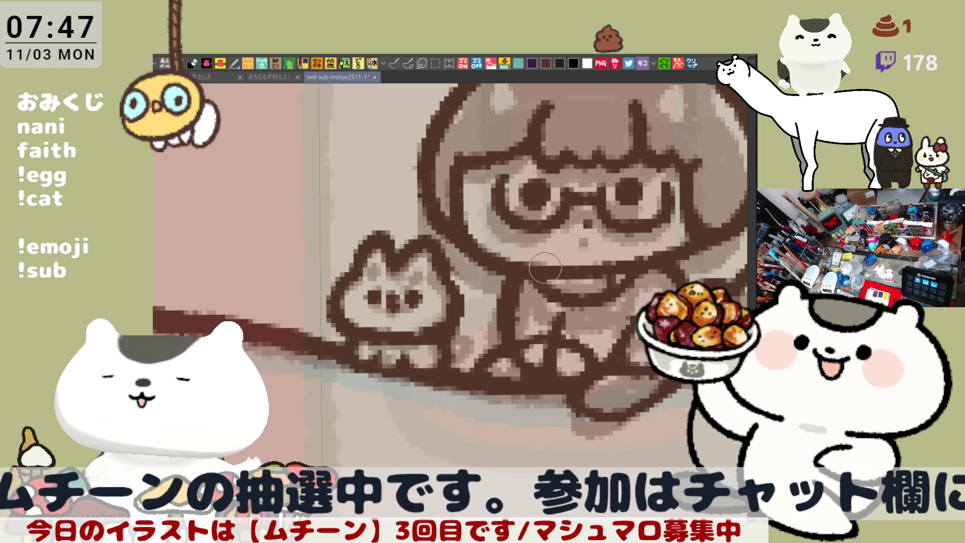
{"action": "left_click_drag", "start_coordinate": [540, 253], "coordinate": [447, 284]}
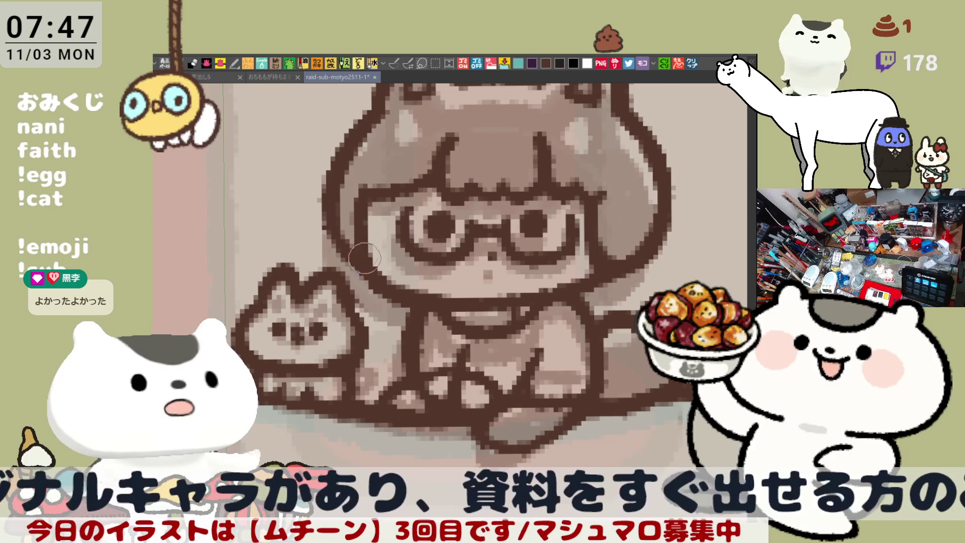
{"action": "scroll", "coordinate": [354, 240], "scroll_direction": "down", "scroll_amount": 1}
{"action": "scroll", "coordinate": [354, 240], "scroll_direction": "right", "scroll_amount": 2}
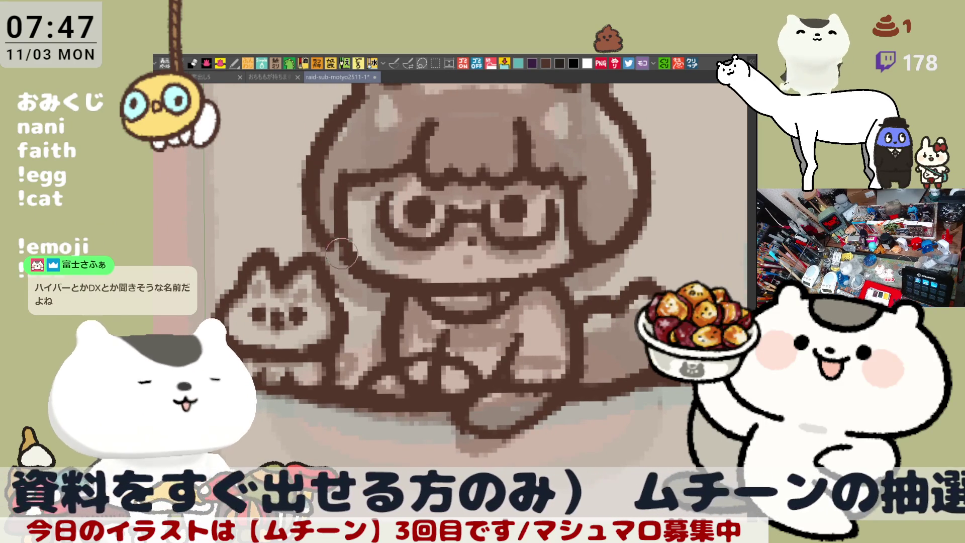
{"action": "left_click_drag", "start_coordinate": [372, 254], "coordinate": [401, 285]}
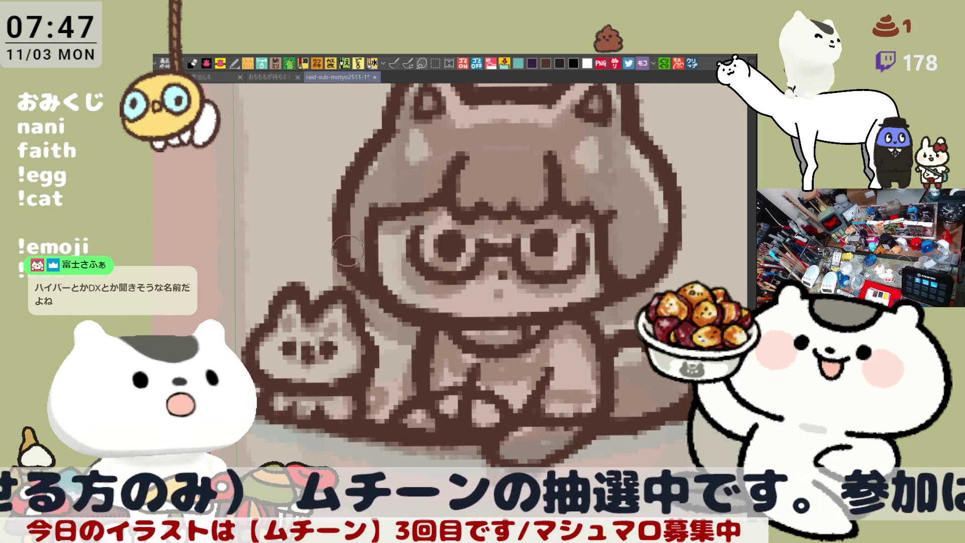
{"action": "scroll", "coordinate": [500, 261], "scroll_direction": "right", "scroll_amount": 3}
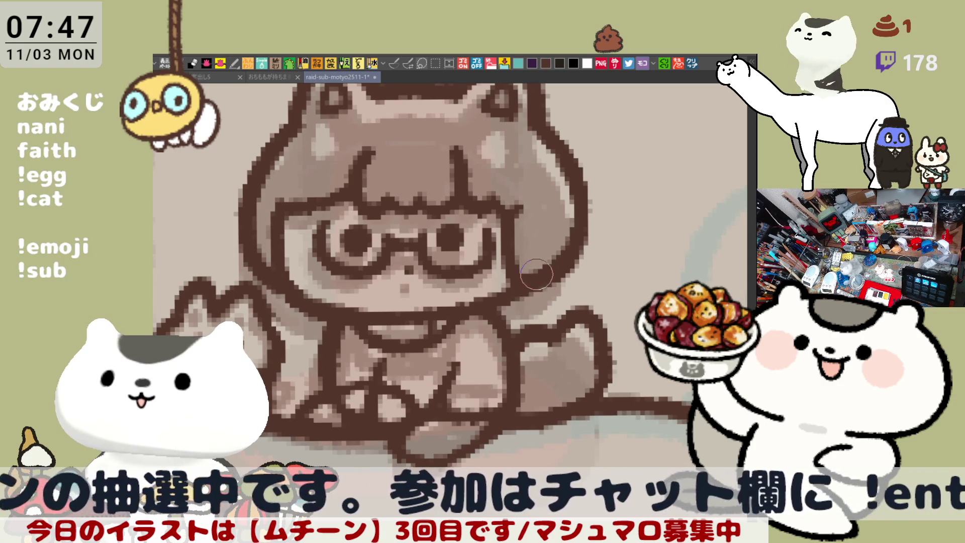
{"action": "scroll", "coordinate": [563, 221], "scroll_direction": "up", "scroll_amount": 2}
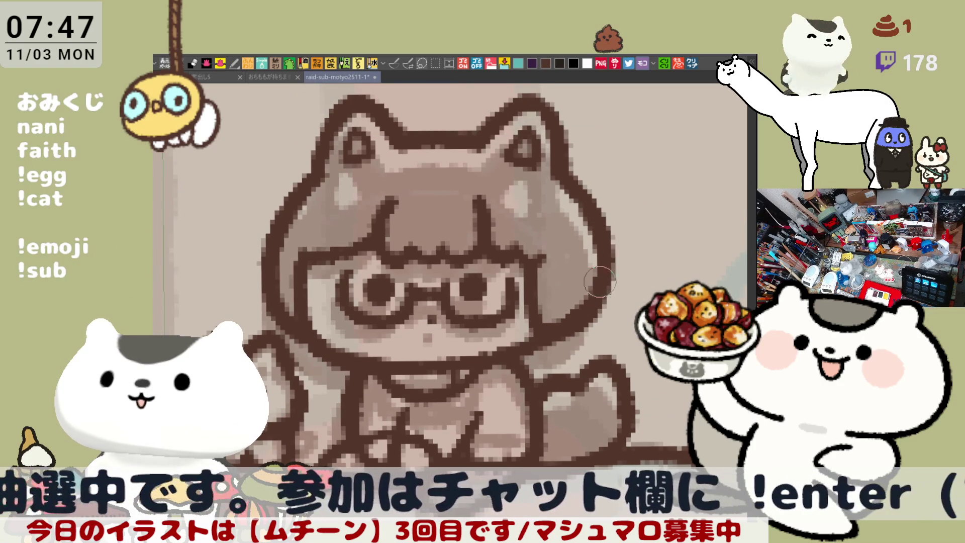
{"action": "mouse_move", "coordinate": [476, 318]}
{"action": "left_mouse_down"}
{"action": "mouse_move", "coordinate": [493, 355]}
{"action": "mouse_move", "coordinate": [501, 292]}
{"action": "left_mouse_up"}
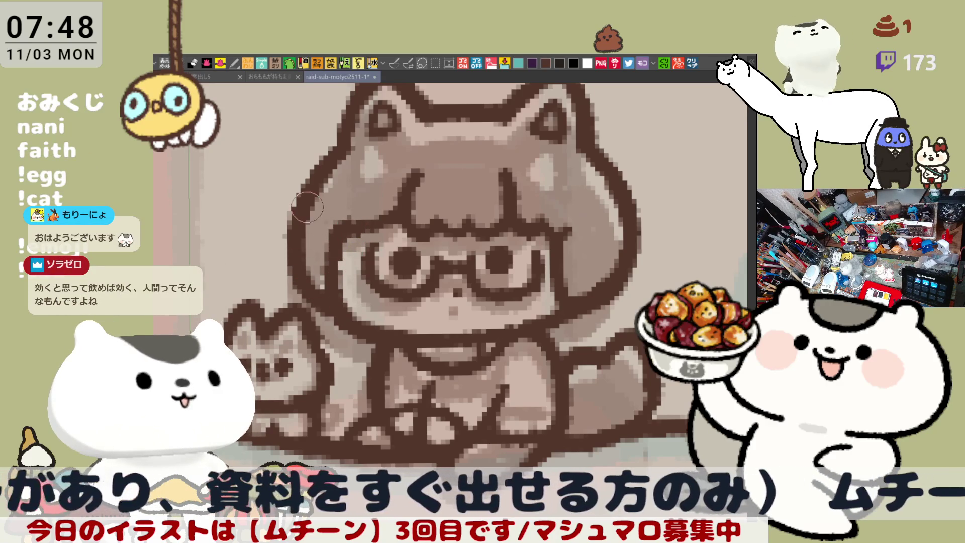
- Zoom out over the whole canvas, then pan back to the girl riding the long cat
{"action": "left_click_drag", "start_coordinate": [396, 253], "coordinate": [419, 303]}
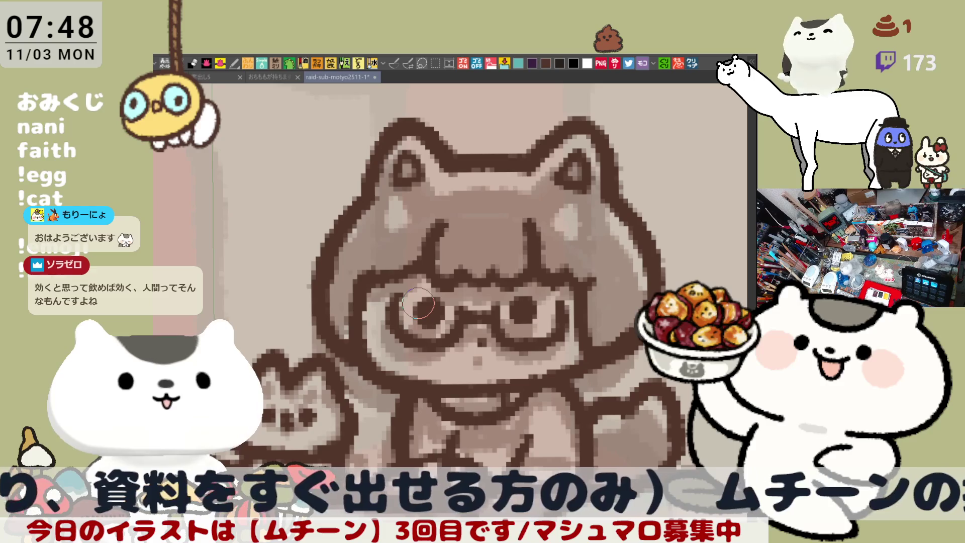
{"action": "scroll", "coordinate": [417, 303], "scroll_direction": "down", "scroll_amount": 3}
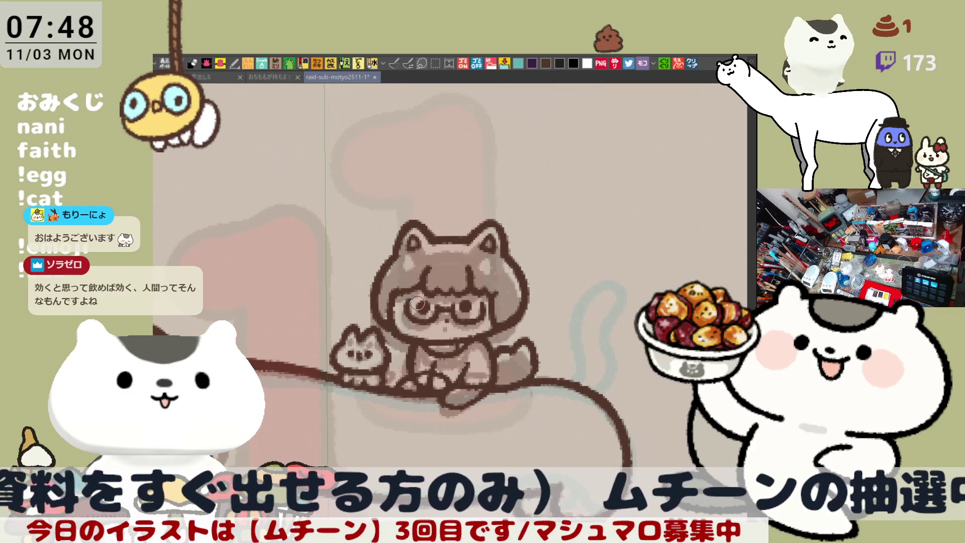
{"action": "scroll", "coordinate": [417, 303], "scroll_direction": "up", "scroll_amount": 4}
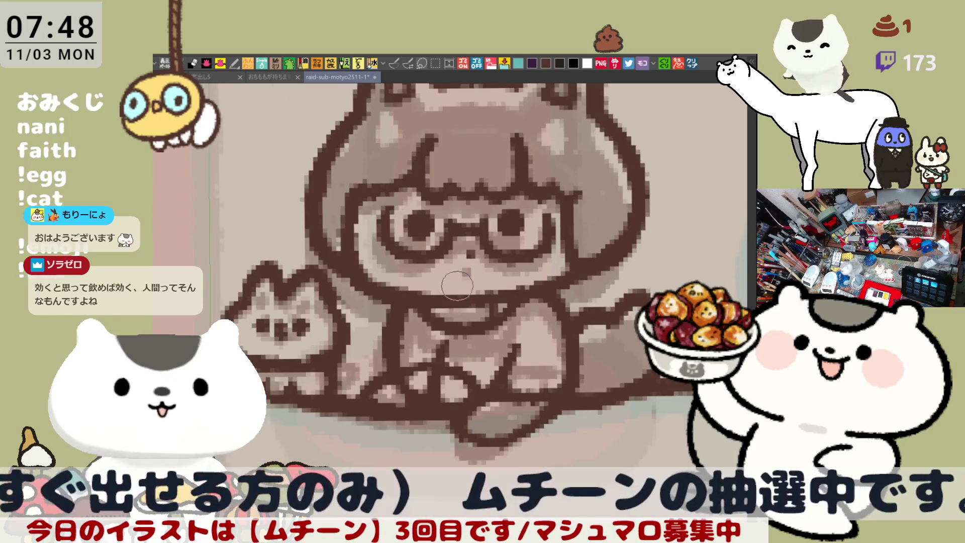
{"action": "left_click_drag", "start_coordinate": [418, 303], "coordinate": [462, 269]}
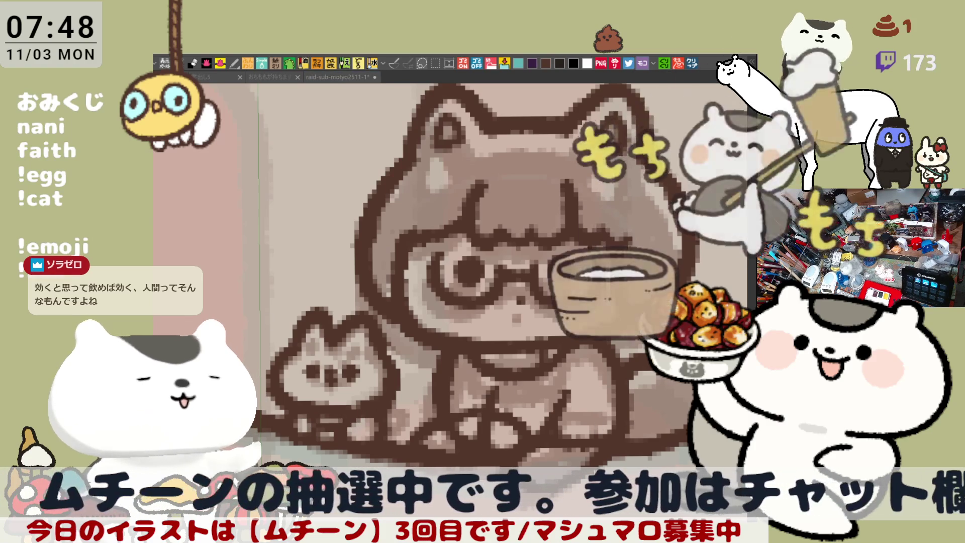
{"action": "scroll", "coordinate": [389, 383], "scroll_direction": "down", "scroll_amount": 10}
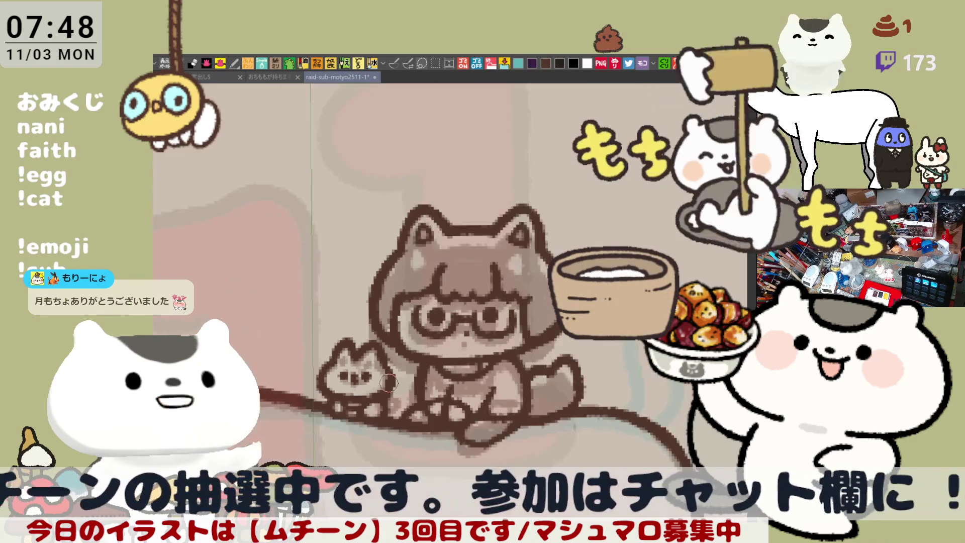
{"action": "scroll", "coordinate": [388, 383], "scroll_direction": "down", "scroll_amount": 5}
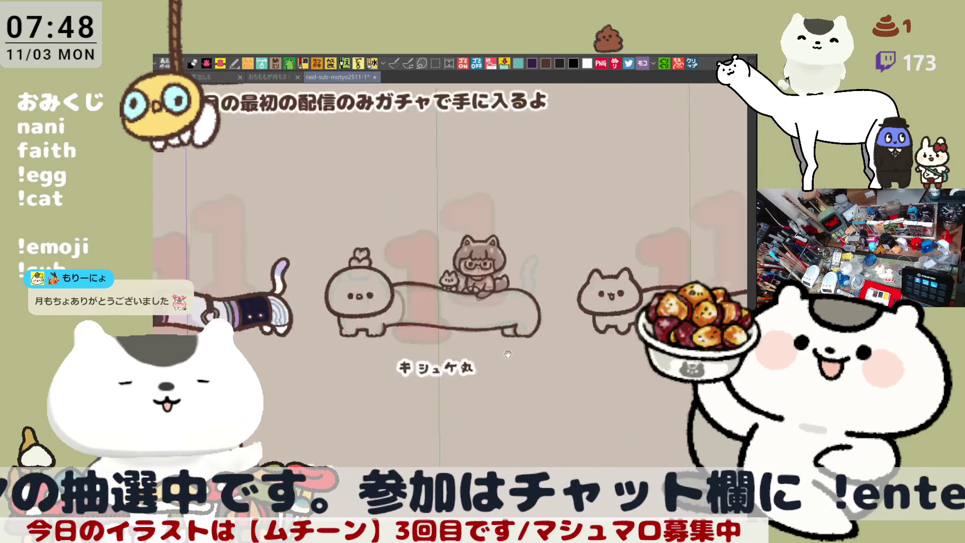
{"action": "scroll", "coordinate": [392, 387], "scroll_direction": "up", "scroll_amount": 3}
{"action": "mouse_move", "coordinate": [393, 388]}
{"action": "left_mouse_down"}
{"action": "mouse_move", "coordinate": [593, 334]}
{"action": "mouse_move", "coordinate": [603, 349]}
{"action": "mouse_move", "coordinate": [505, 373]}
{"action": "left_mouse_up"}
{"action": "mouse_move", "coordinate": [717, 237]}
{"action": "left_mouse_down"}
{"action": "mouse_move", "coordinate": [570, 242]}
{"action": "mouse_move", "coordinate": [453, 382]}
{"action": "mouse_move", "coordinate": [427, 352]}
{"action": "mouse_move", "coordinate": [327, 289]}
{"action": "mouse_move", "coordinate": [278, 299]}
{"action": "left_mouse_up"}
{"action": "scroll", "coordinate": [399, 333], "scroll_direction": "up", "scroll_amount": 5}
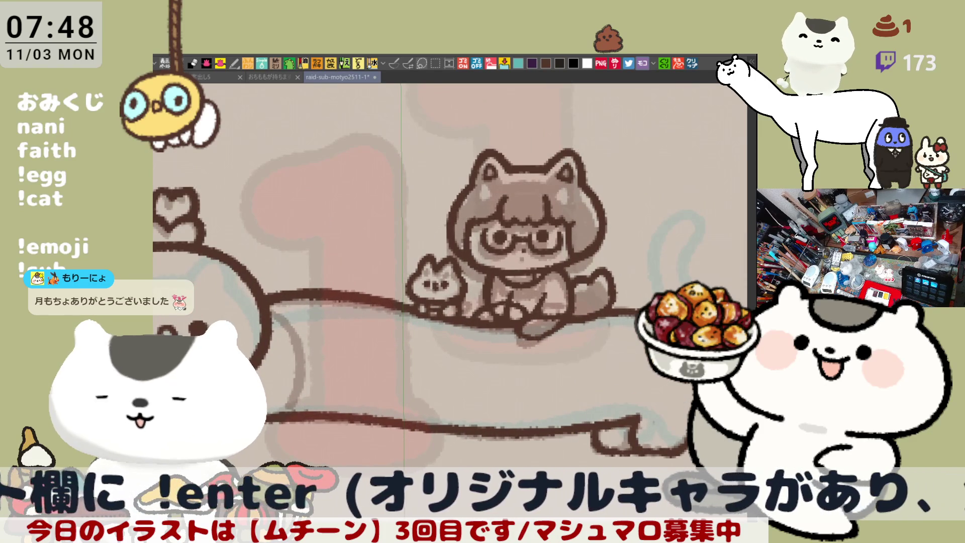
{"action": "scroll", "coordinate": [435, 376], "scroll_direction": "down", "scroll_amount": 2}
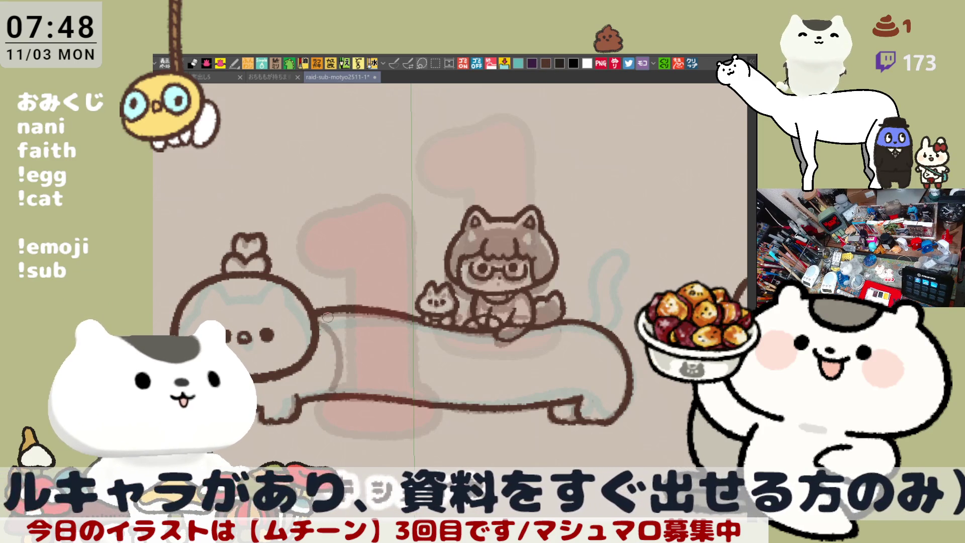
- Draw the line down the long cat's neck after several retries and darken its rear leg outline
{"action": "left_click_drag", "start_coordinate": [328, 325], "coordinate": [330, 394]}
{"action": "key", "text": "ctrl+z"}
{"action": "left_click_drag", "start_coordinate": [322, 324], "coordinate": [329, 394]}
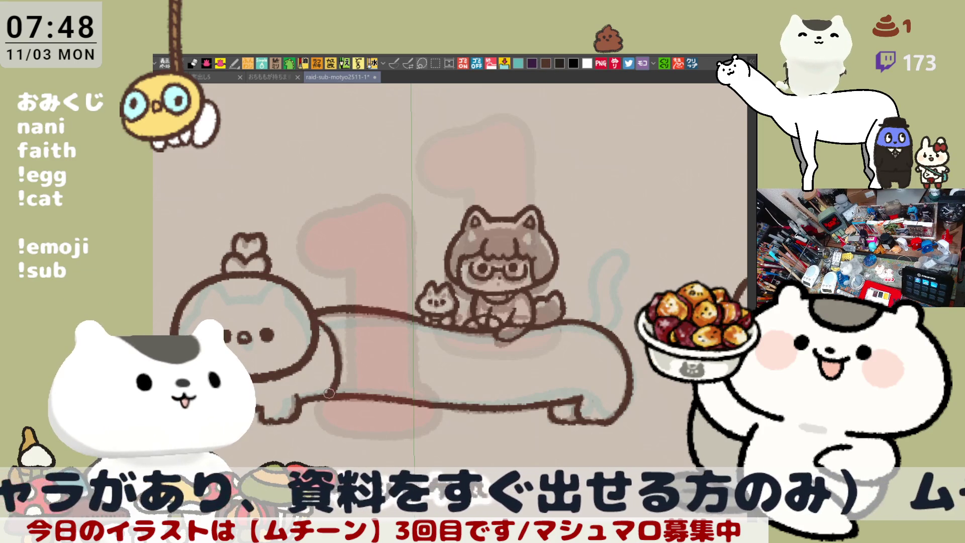
{"action": "key", "text": "ctrl+z"}
{"action": "left_click_drag", "start_coordinate": [315, 322], "coordinate": [328, 397]}
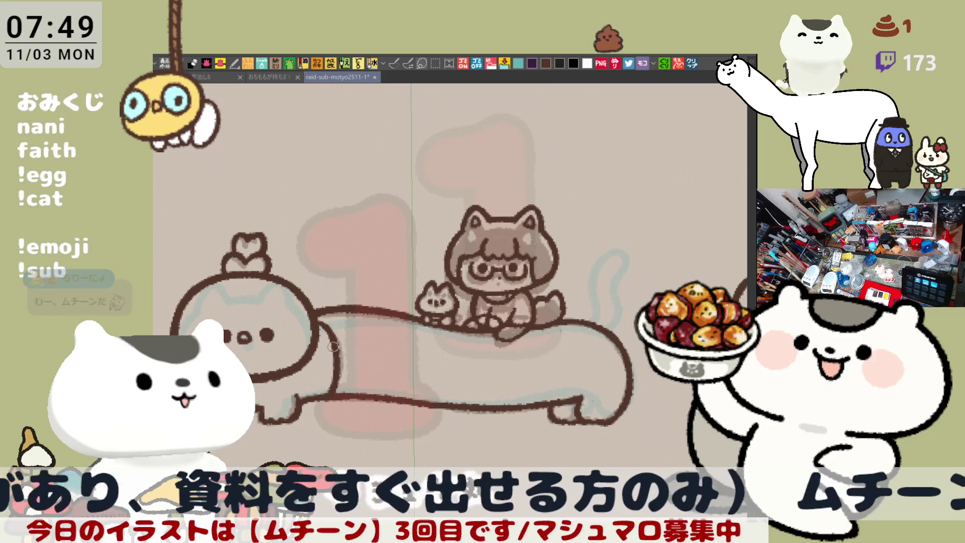
{"action": "key", "text": "ctrl+z"}
{"action": "left_click_drag", "start_coordinate": [312, 318], "coordinate": [329, 397]}
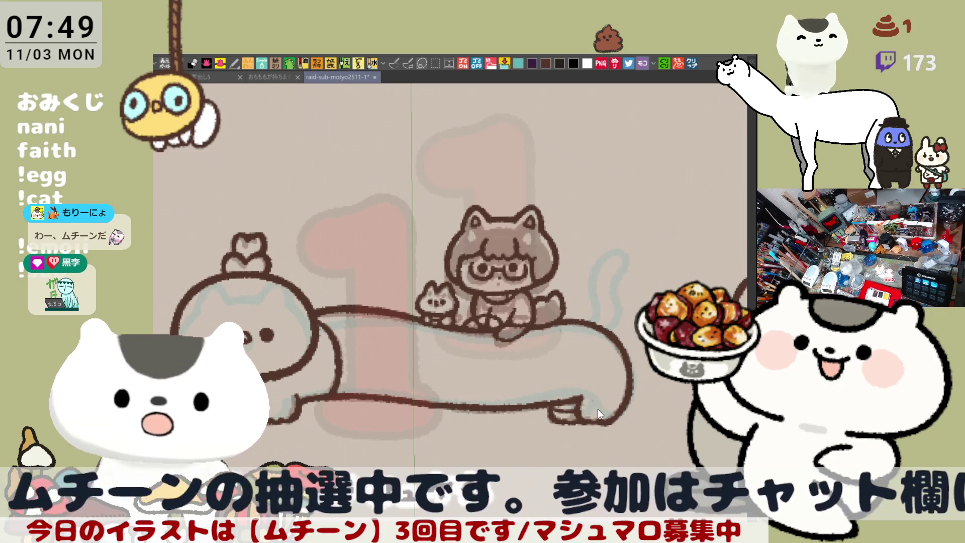
{"action": "left_click_drag", "start_coordinate": [579, 410], "coordinate": [611, 408]}
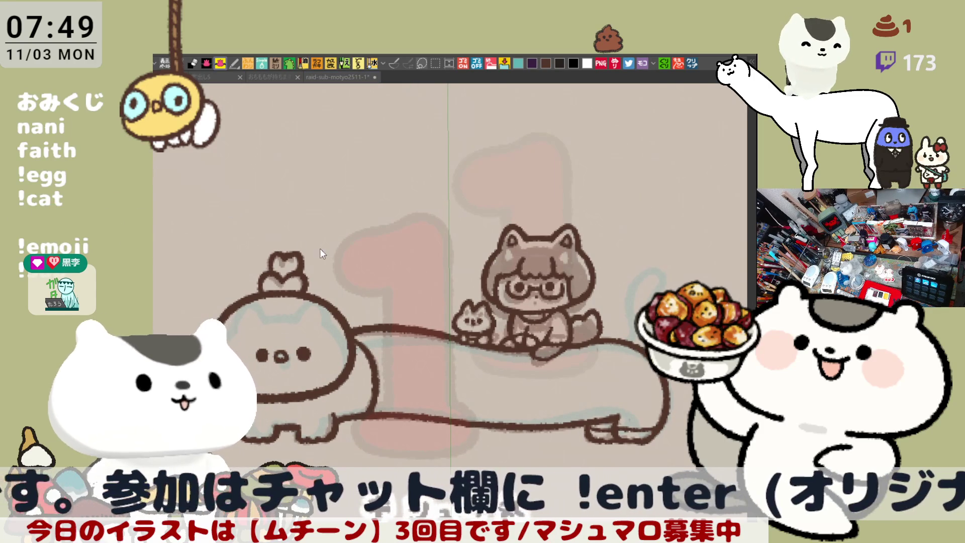
- Lasso-fill the long cat and its riders with a mint teal base colour
{"action": "left_click_drag", "start_coordinate": [322, 253], "coordinate": [425, 312]}
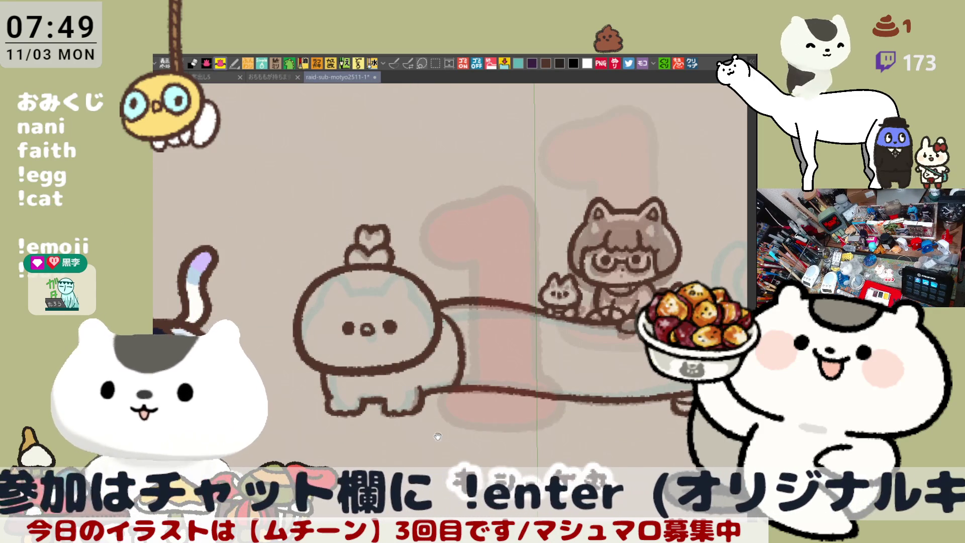
{"action": "left_click_drag", "start_coordinate": [438, 436], "coordinate": [350, 459]}
{"action": "mouse_move", "coordinate": [255, 438]}
{"action": "left_mouse_down"}
{"action": "mouse_move", "coordinate": [534, 147]}
{"action": "mouse_move", "coordinate": [679, 287]}
{"action": "left_mouse_up"}
{"action": "left_click_drag", "start_coordinate": [389, 452], "coordinate": [281, 449]}
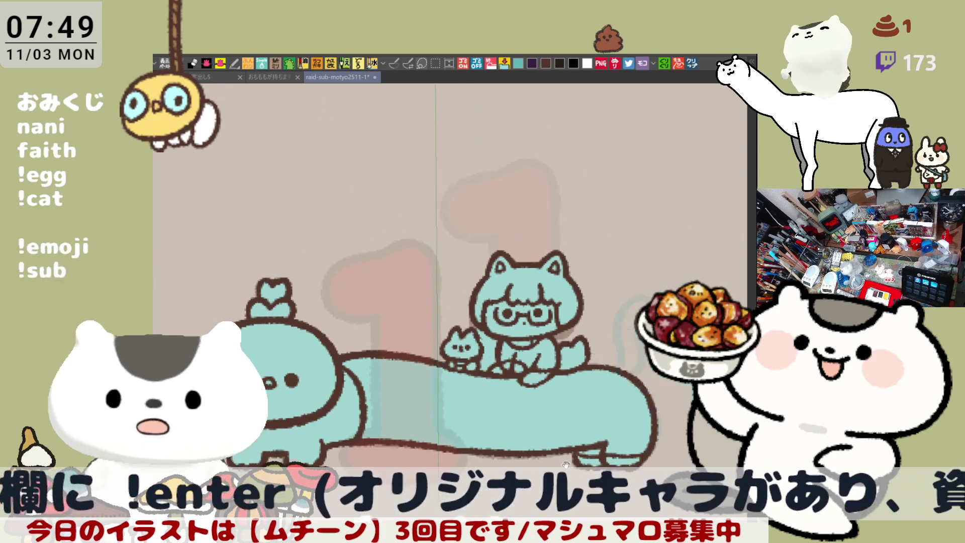
- Draw a pale pink vertical stroke in the gap beside the small cat
{"action": "scroll", "coordinate": [623, 372], "scroll_direction": "up", "scroll_amount": 5}
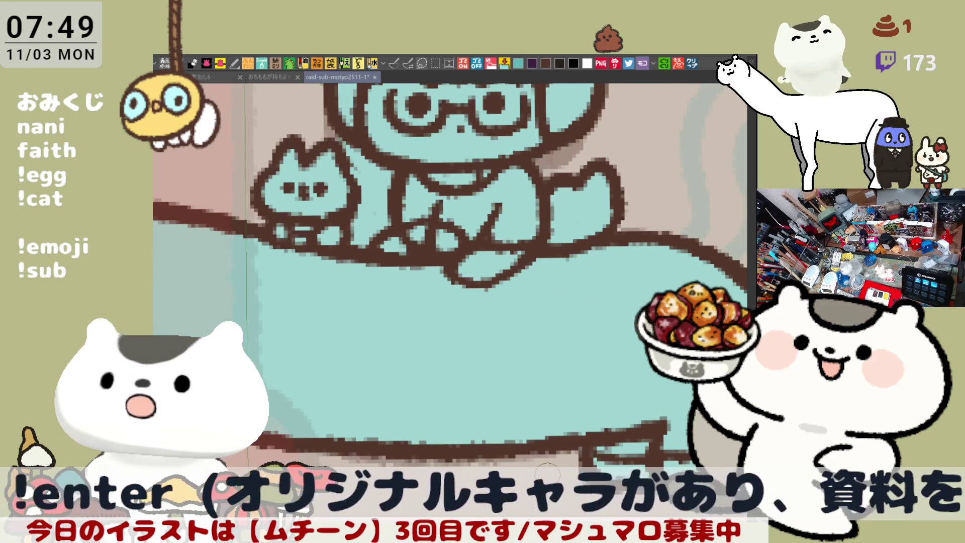
{"action": "scroll", "coordinate": [547, 473], "scroll_direction": "up", "scroll_amount": 3}
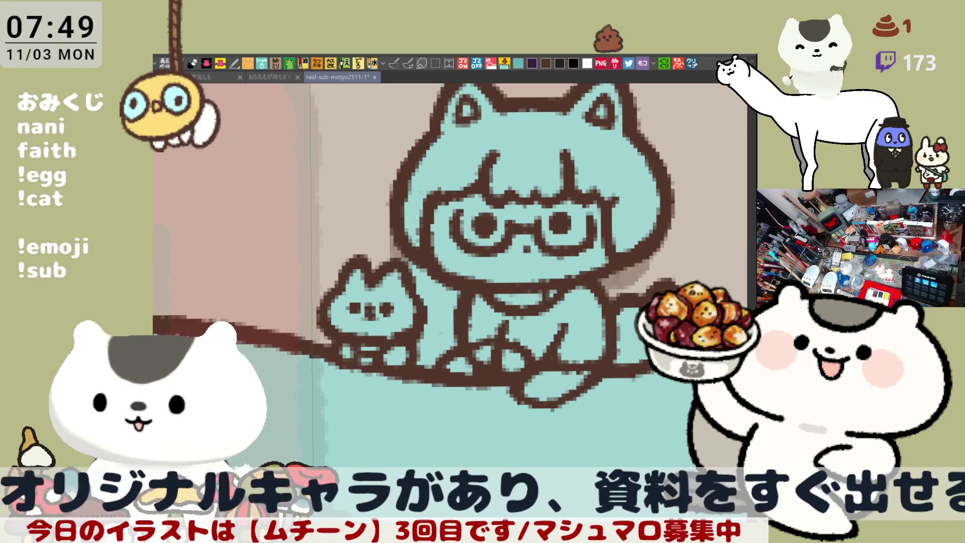
{"action": "left_click_drag", "start_coordinate": [427, 362], "coordinate": [435, 279]}
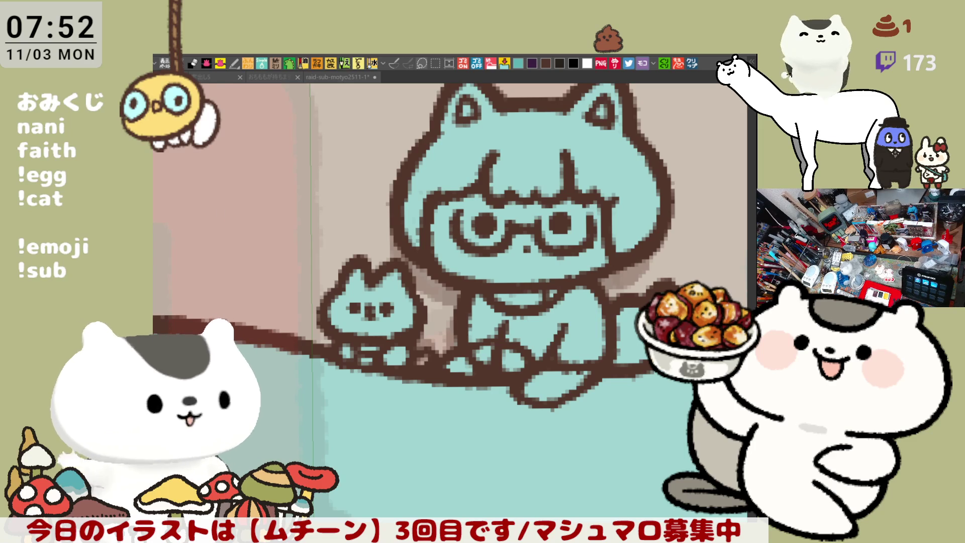
- Zoom in on the girl's head and bucket-fill the hood and hair dark brown
{"action": "scroll", "coordinate": [518, 322], "scroll_direction": "up", "scroll_amount": 2}
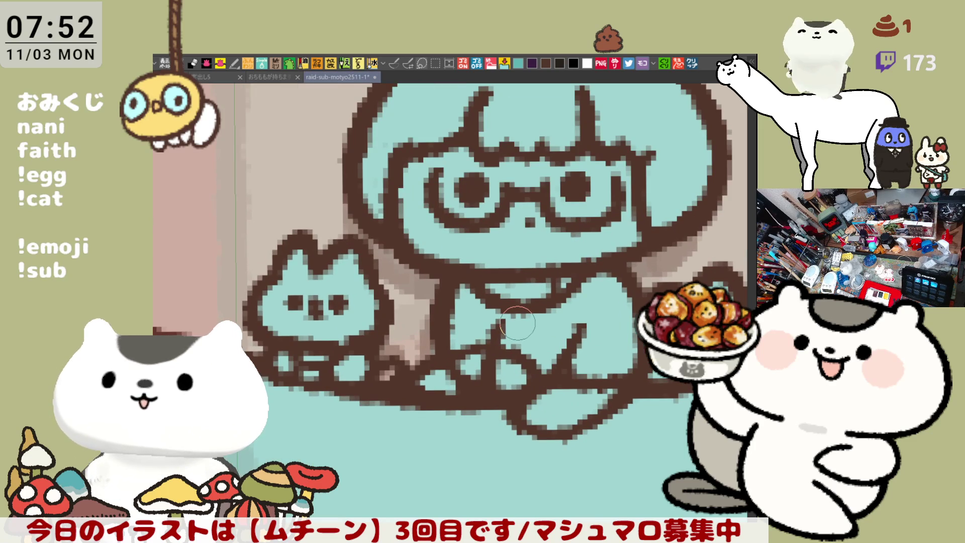
{"action": "scroll", "coordinate": [518, 322], "scroll_direction": "up", "scroll_amount": 3}
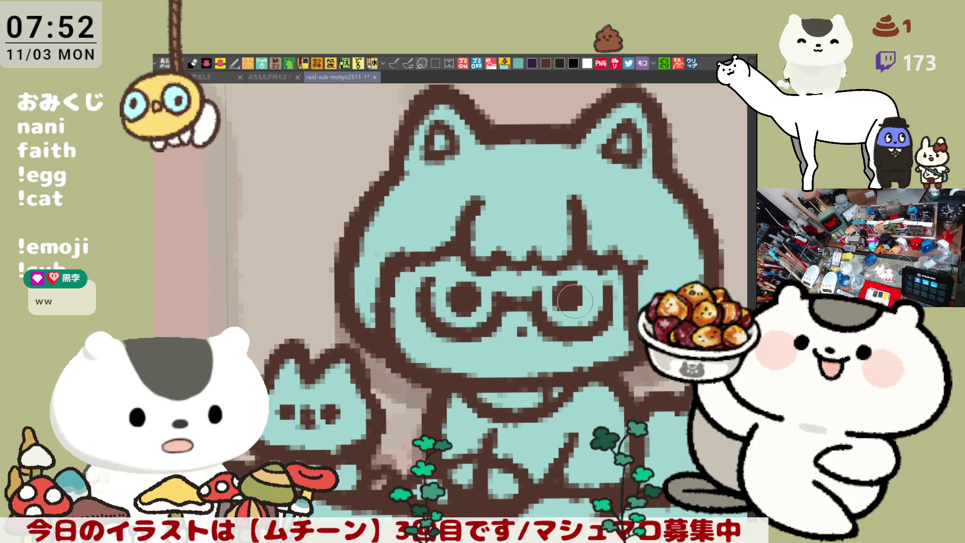
{"action": "left_click_drag", "start_coordinate": [568, 291], "coordinate": [528, 322]}
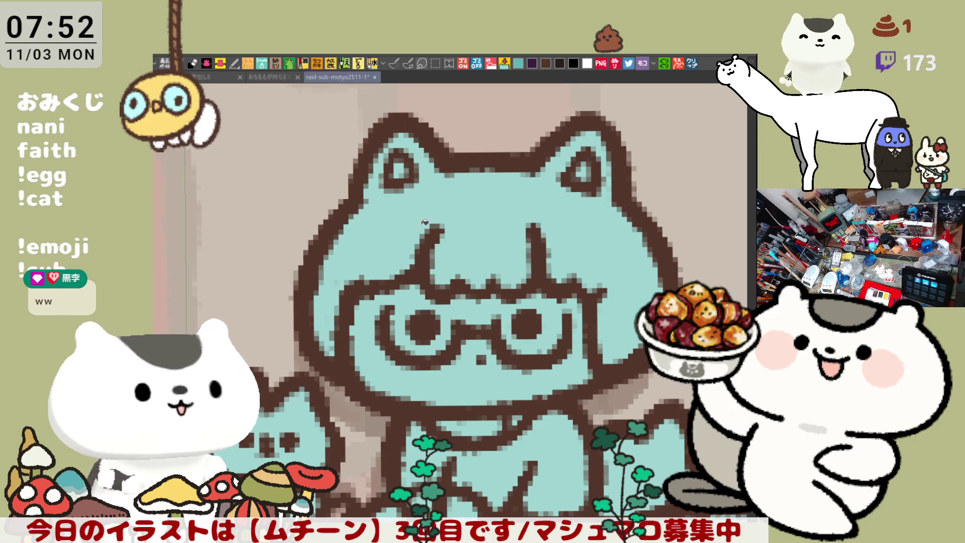
{"action": "left_click", "coordinate": [379, 239]}
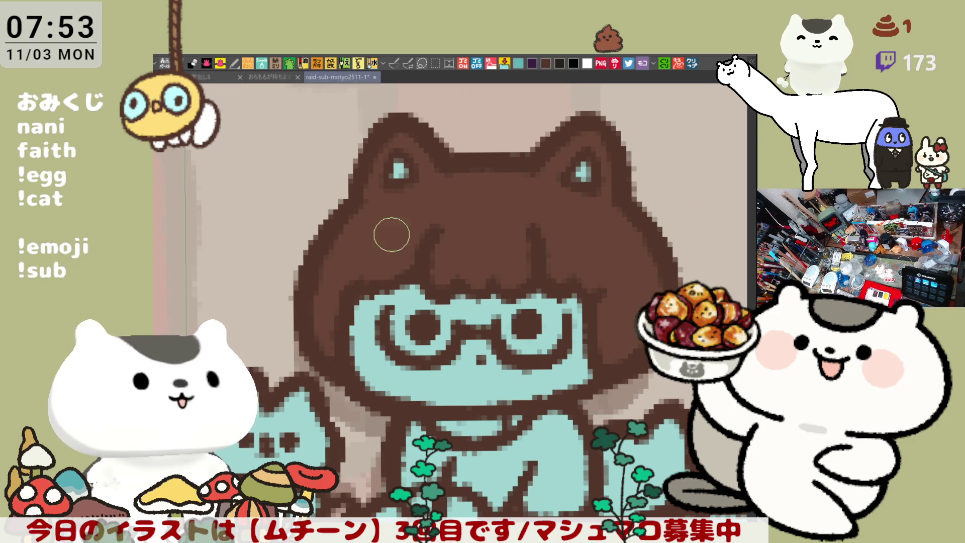
- Draw a dark collar line and fill the hands, face, eye areas and shirt white
{"action": "scroll", "coordinate": [487, 201], "scroll_direction": "down", "scroll_amount": 2}
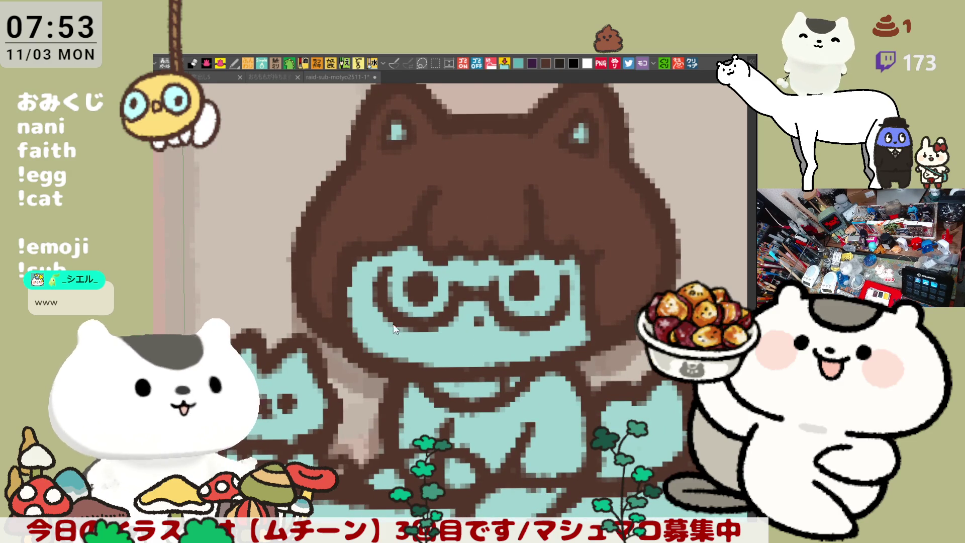
{"action": "left_click_drag", "start_coordinate": [436, 387], "coordinate": [495, 390]}
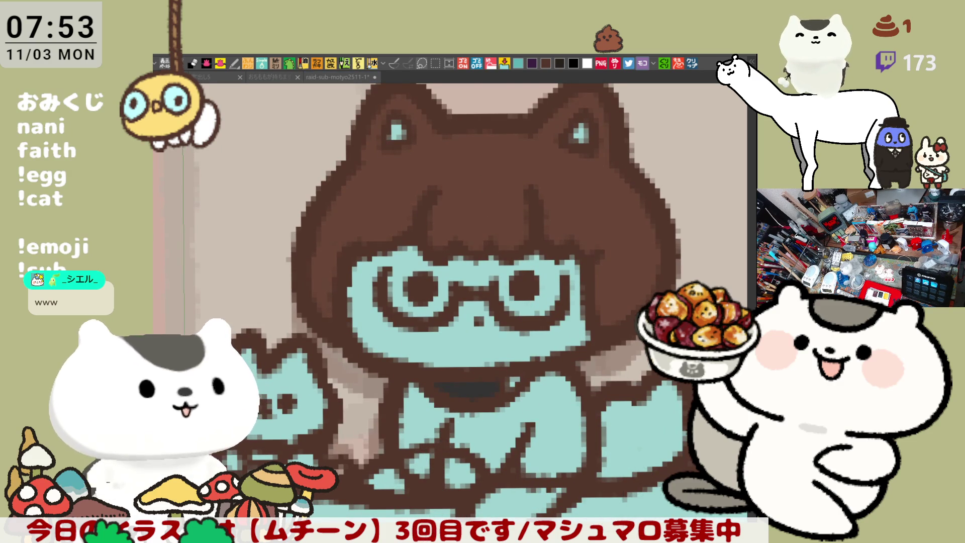
{"action": "left_click", "coordinate": [422, 463]}
{"action": "left_click", "coordinate": [454, 474]}
{"action": "left_click", "coordinate": [512, 352]}
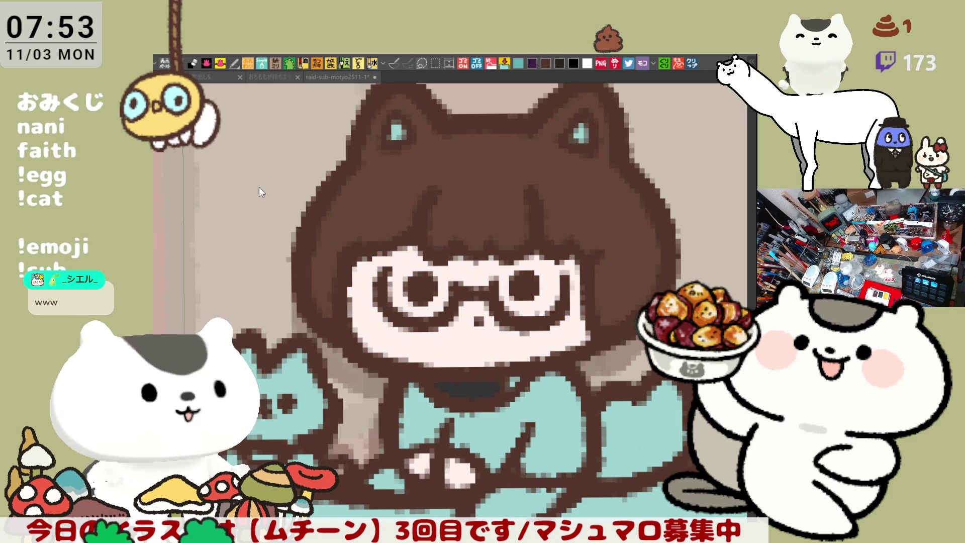
{"action": "left_click", "coordinate": [409, 291]}
{"action": "left_click", "coordinate": [537, 287]}
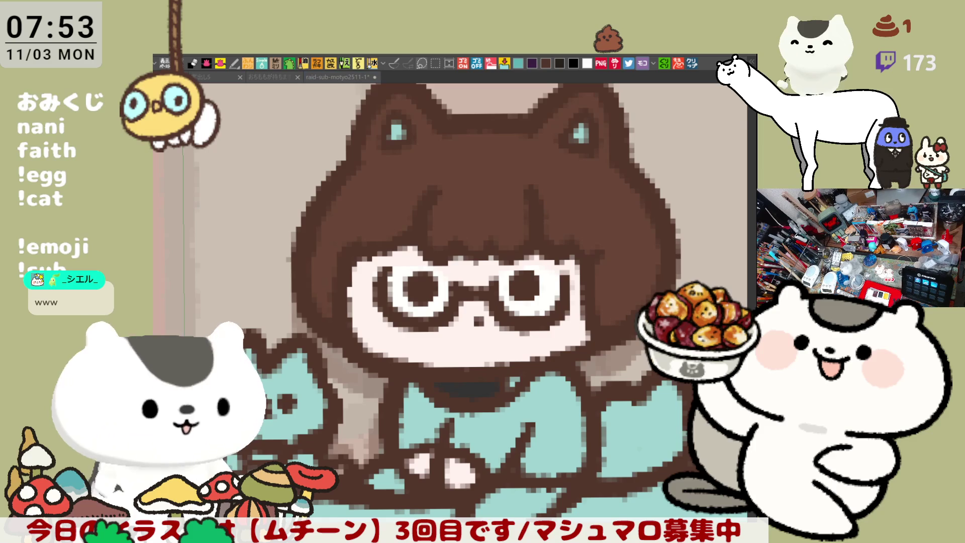
{"action": "left_click", "coordinate": [486, 441]}
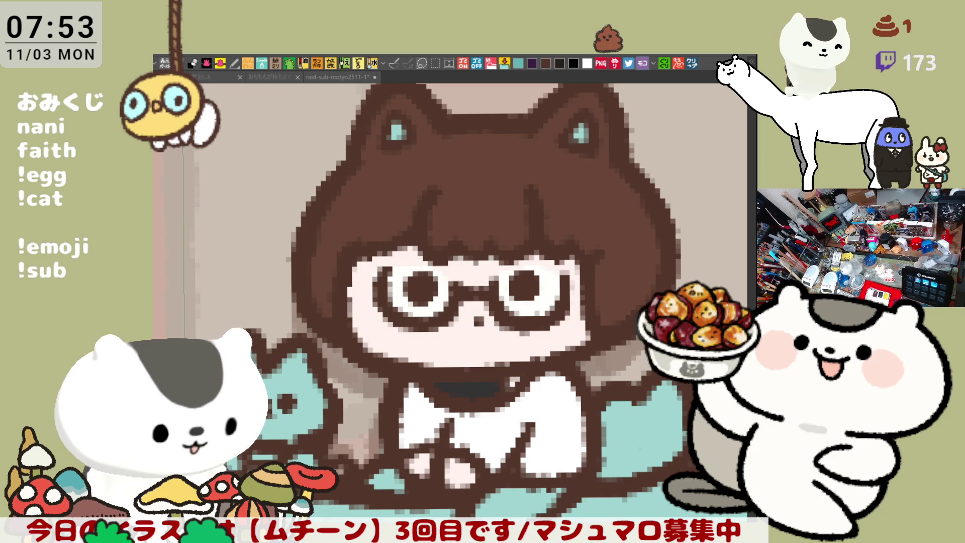
- Brush pink blush onto both cheeks and turn both teal inner ears brown
{"action": "left_click_drag", "start_coordinate": [351, 302], "coordinate": [403, 322]}
{"action": "mouse_move", "coordinate": [582, 331]}
{"action": "left_mouse_down"}
{"action": "mouse_move", "coordinate": [558, 327]}
{"action": "mouse_move", "coordinate": [570, 296]}
{"action": "mouse_move", "coordinate": [569, 327]}
{"action": "left_mouse_up"}
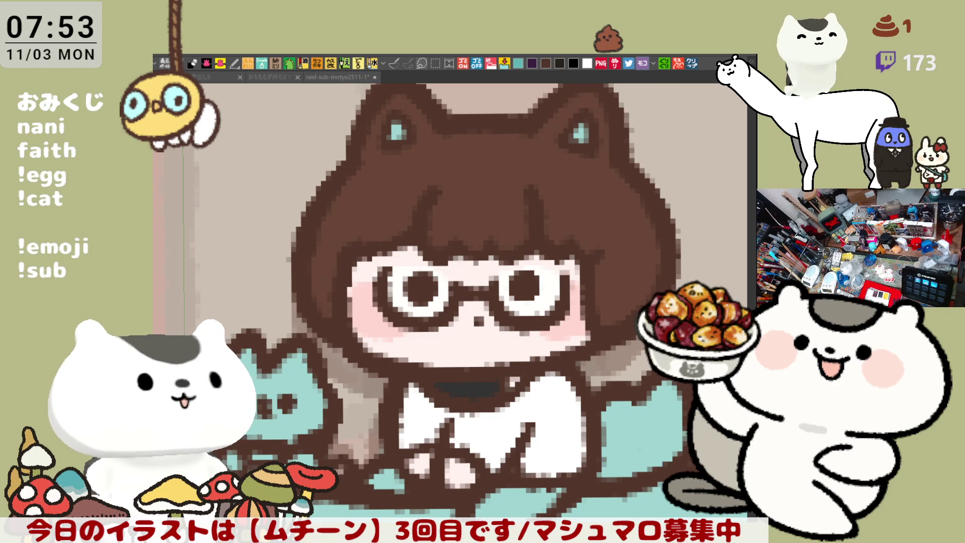
{"action": "left_click", "coordinate": [397, 132]}
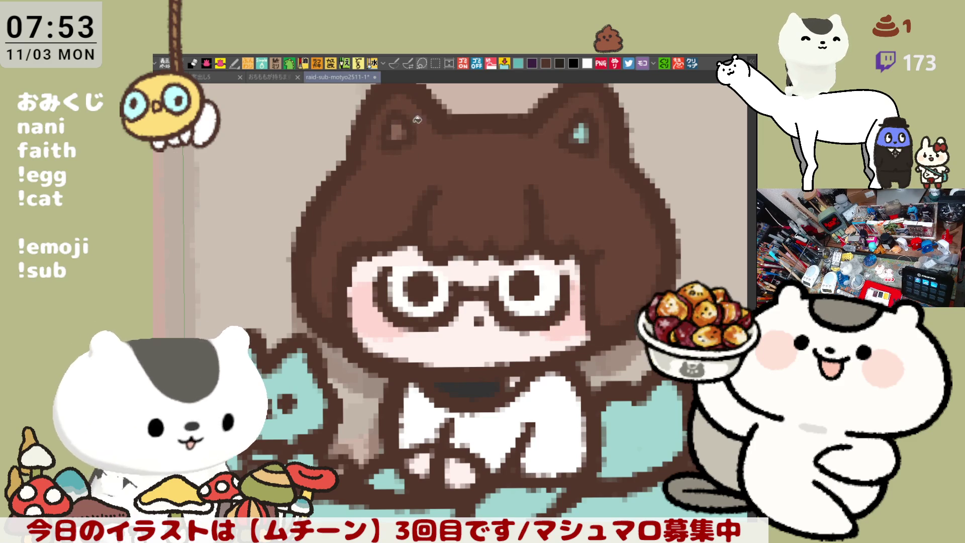
{"action": "left_click", "coordinate": [581, 132]}
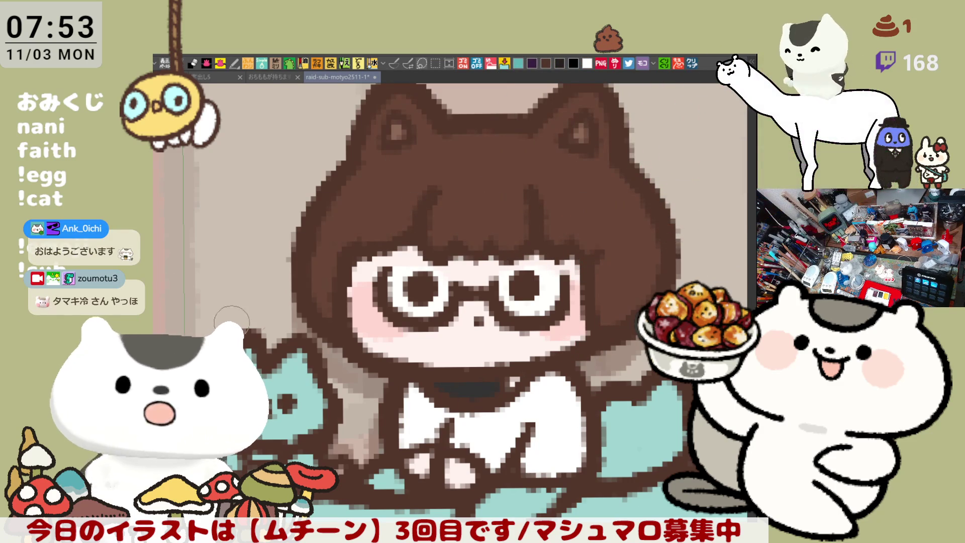
- Add dark strokes along the figure's bottom and paint the tail area dark brown
{"action": "mouse_move", "coordinate": [392, 488]}
{"action": "left_mouse_down"}
{"action": "mouse_move", "coordinate": [384, 480]}
{"action": "mouse_move", "coordinate": [399, 482]}
{"action": "left_mouse_up"}
{"action": "left_click_drag", "start_coordinate": [483, 498], "coordinate": [553, 502]}
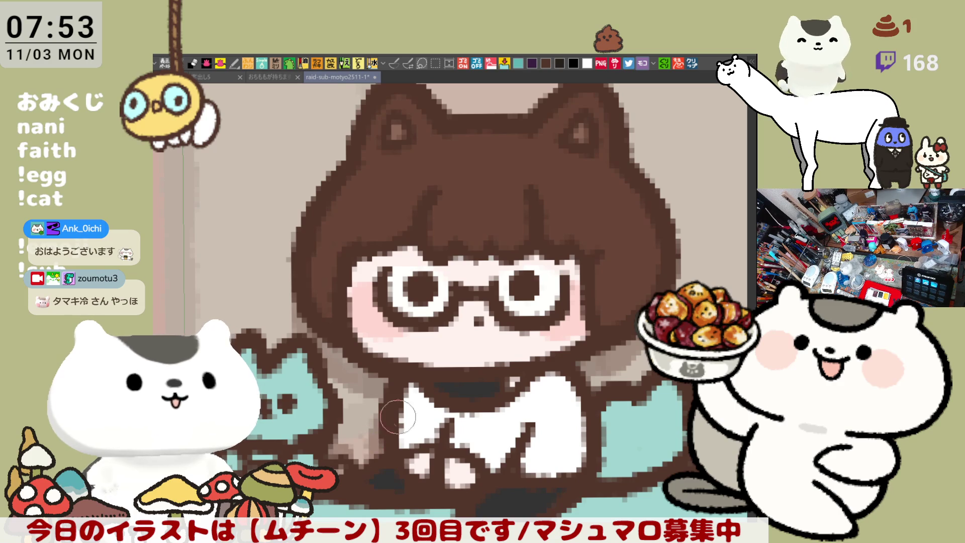
{"action": "left_click_drag", "start_coordinate": [626, 440], "coordinate": [635, 503]}
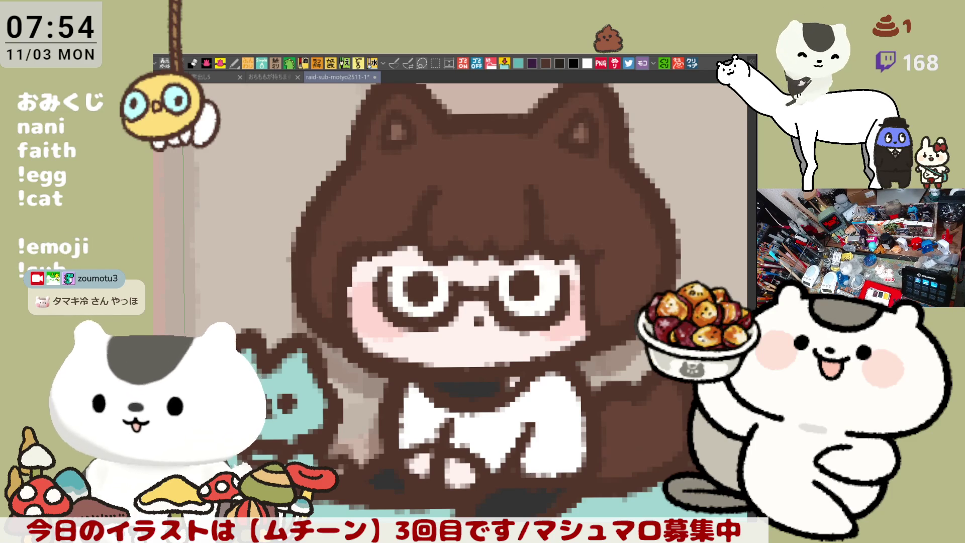
- Dab lighter brown highlights across the hair bangs and along the tail
{"action": "left_click_drag", "start_coordinate": [485, 342], "coordinate": [550, 382]}
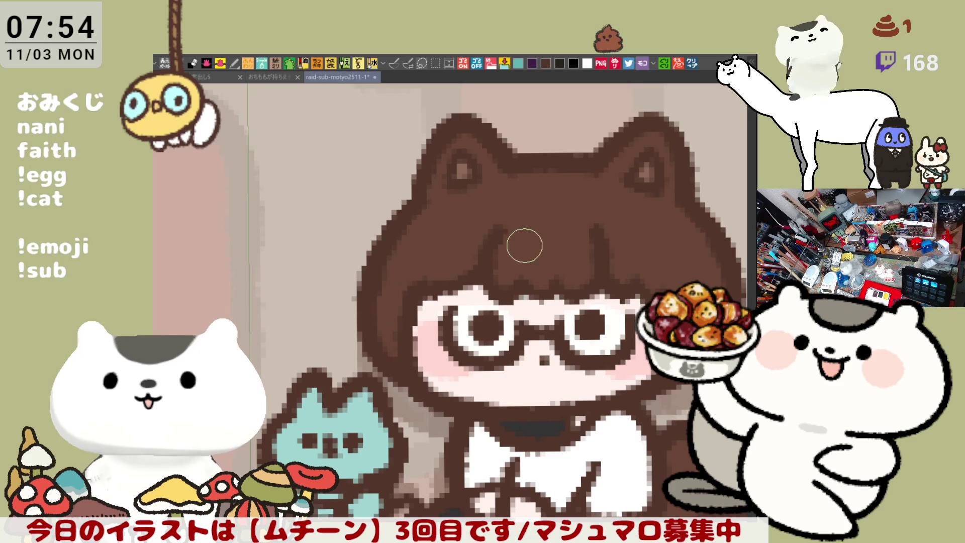
{"action": "left_click_drag", "start_coordinate": [516, 244], "coordinate": [569, 256]}
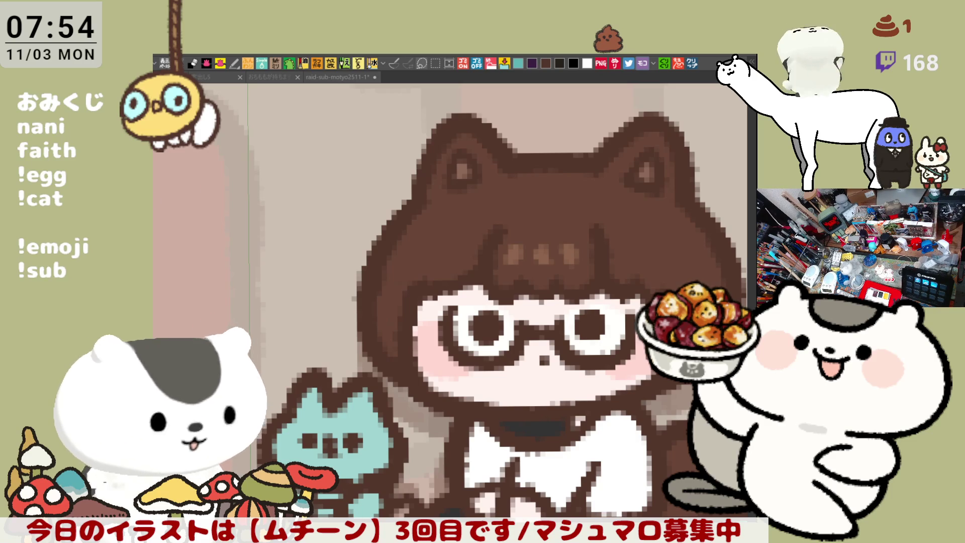
{"action": "left_click_drag", "start_coordinate": [636, 418], "coordinate": [506, 369]}
{"action": "mouse_move", "coordinate": [572, 419]}
{"action": "left_mouse_down"}
{"action": "mouse_move", "coordinate": [563, 414]}
{"action": "mouse_move", "coordinate": [592, 467]}
{"action": "left_mouse_up"}
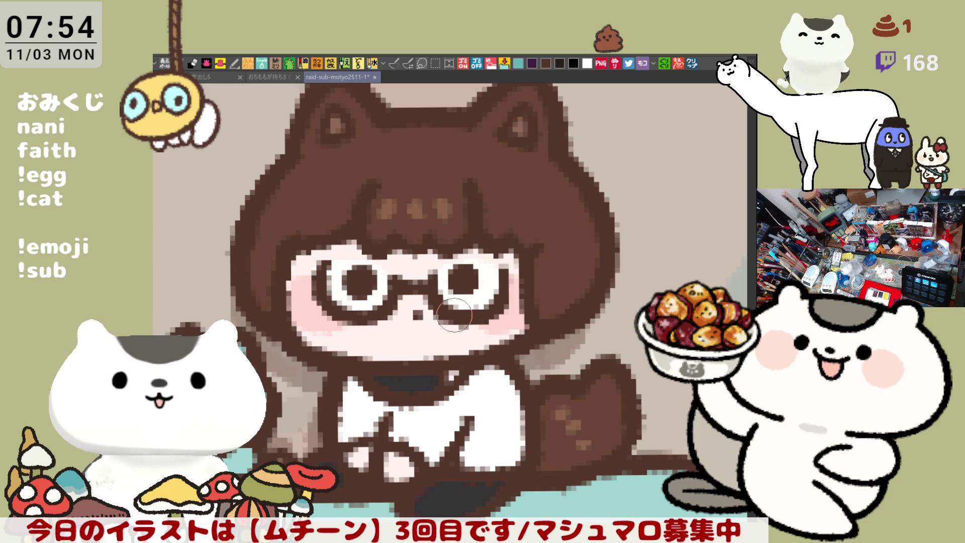
{"action": "scroll", "coordinate": [454, 315], "scroll_direction": "down", "scroll_amount": 2}
{"action": "scroll", "coordinate": [454, 315], "scroll_direction": "up", "scroll_amount": 4}
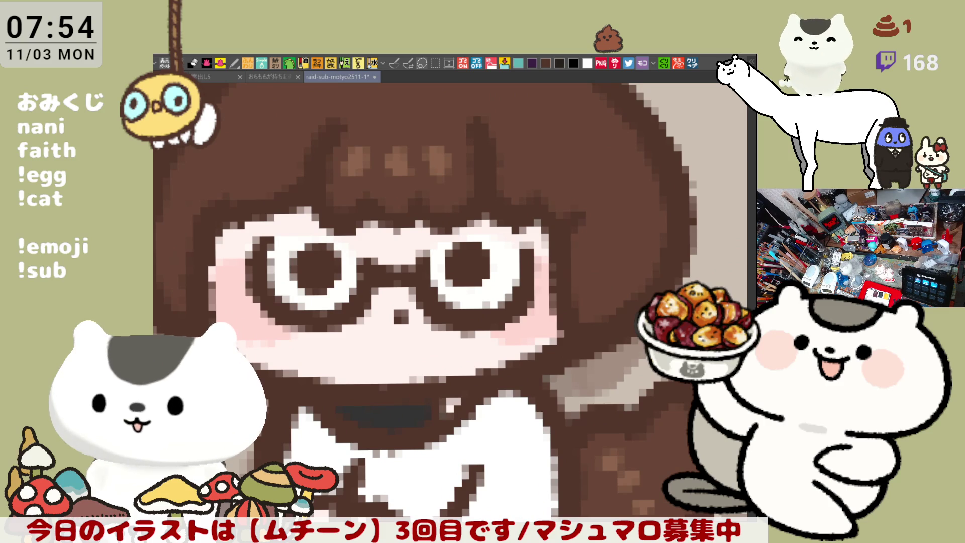
{"action": "left_click_drag", "start_coordinate": [508, 482], "coordinate": [508, 332]}
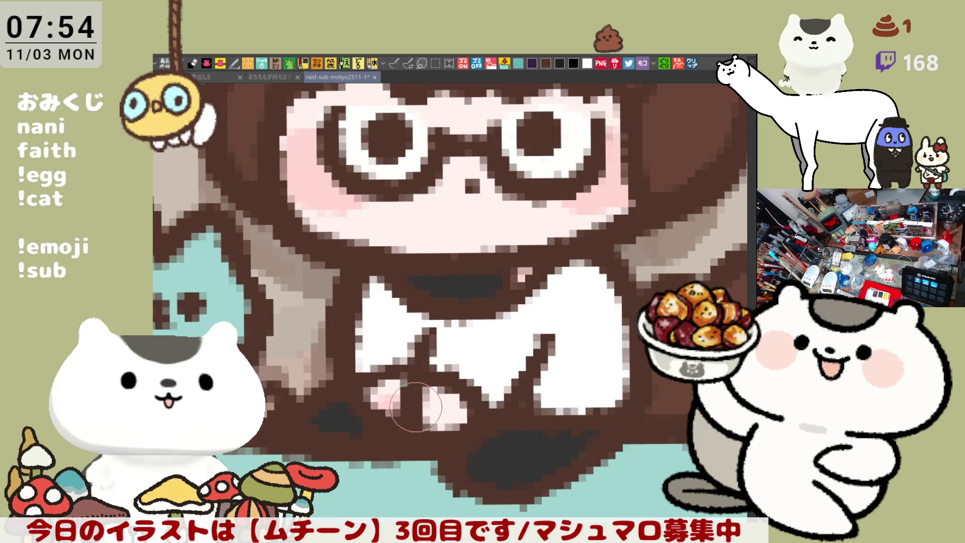
{"action": "mouse_move", "coordinate": [327, 326]}
{"action": "left_mouse_down"}
{"action": "mouse_move", "coordinate": [367, 361]}
{"action": "mouse_move", "coordinate": [430, 388]}
{"action": "left_mouse_up"}
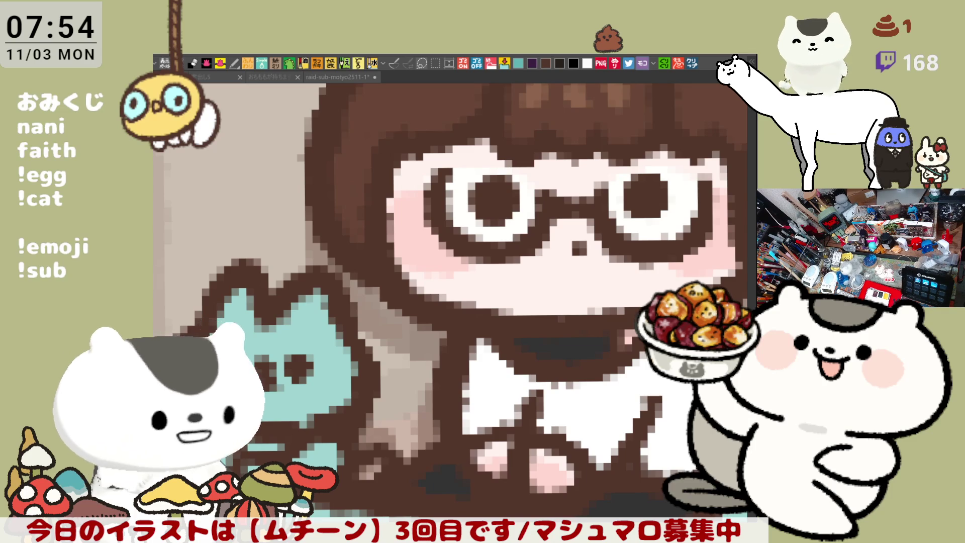
- Fill the small cat dark grey-green, then paint light brown patches inside both its ears and near its face
{"action": "left_click", "coordinate": [254, 345]}
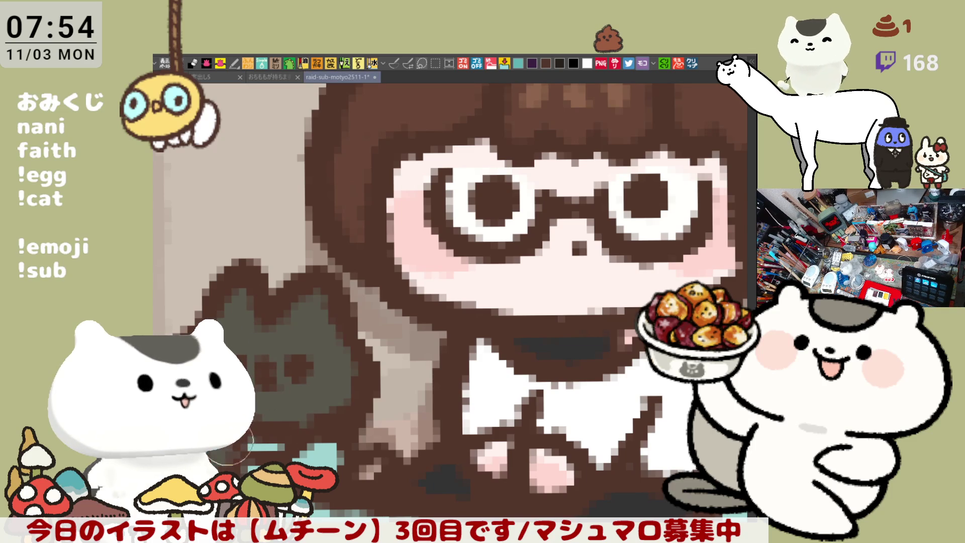
{"action": "left_click", "coordinate": [319, 454]}
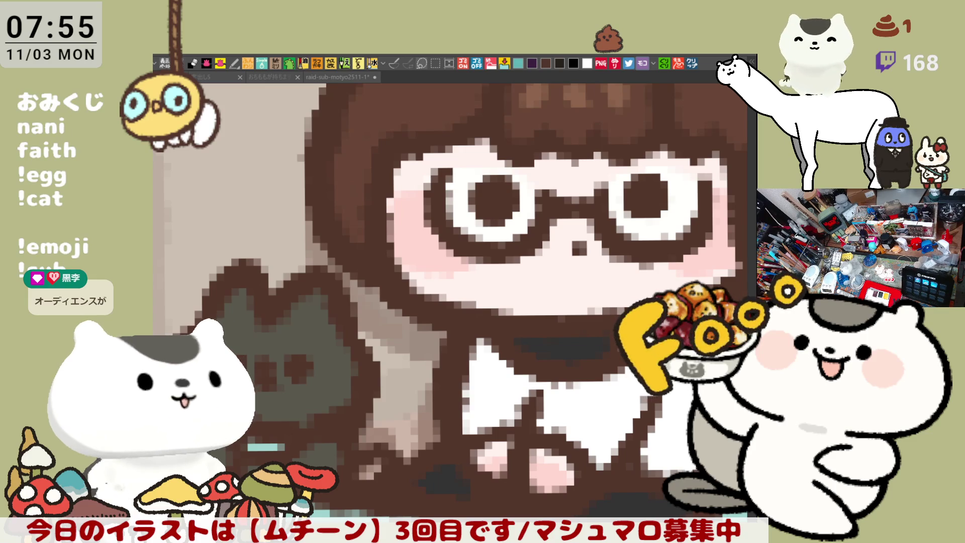
{"action": "left_click_drag", "start_coordinate": [284, 400], "coordinate": [274, 407]}
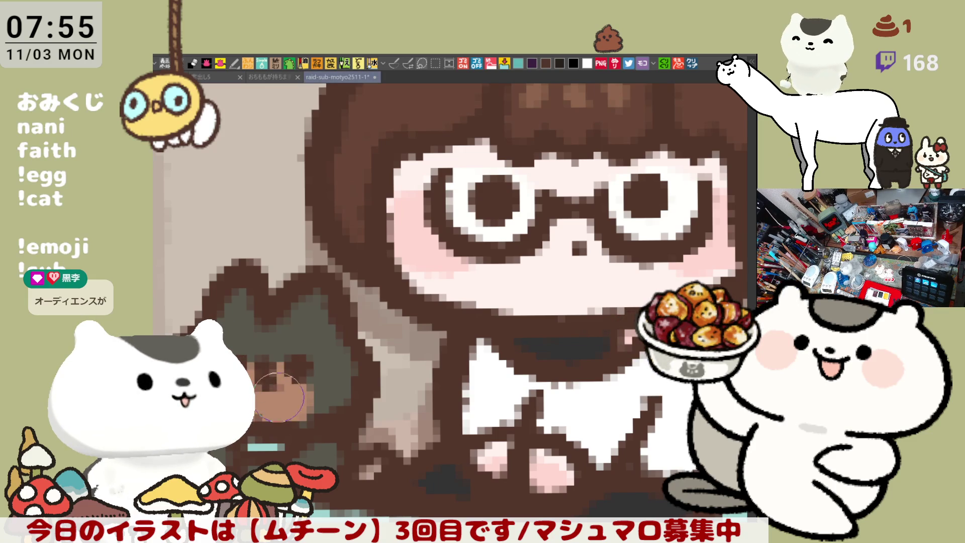
{"action": "left_click", "coordinate": [312, 309]}
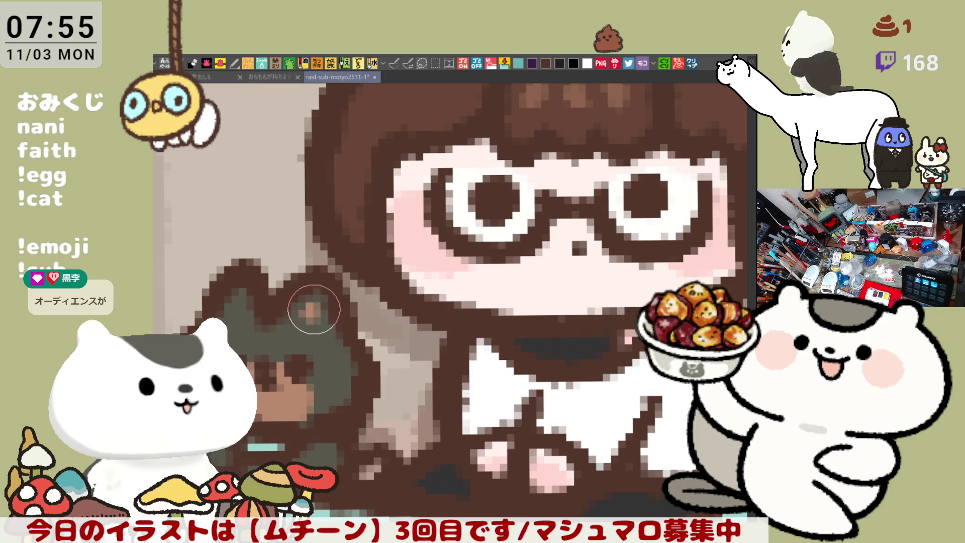
{"action": "left_click", "coordinate": [305, 309]}
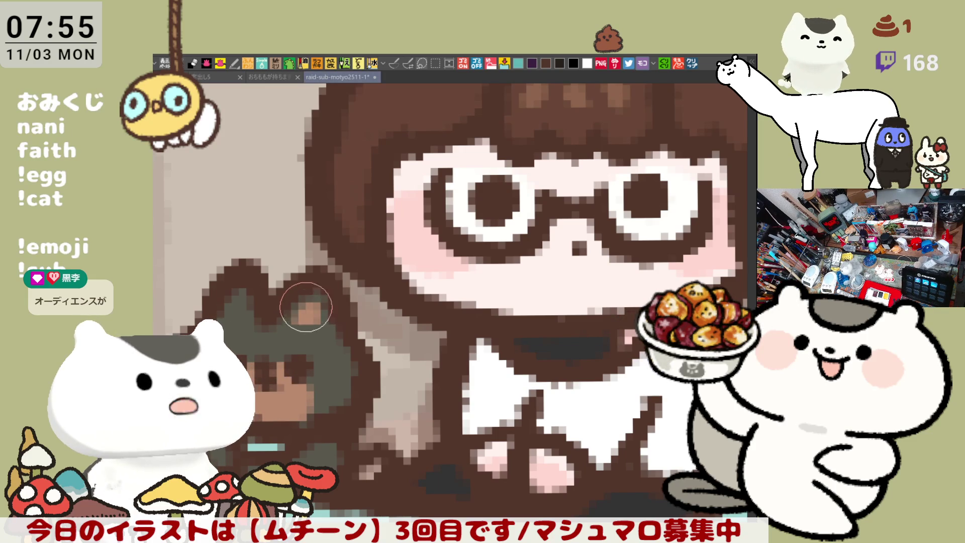
{"action": "left_click", "coordinate": [303, 316]}
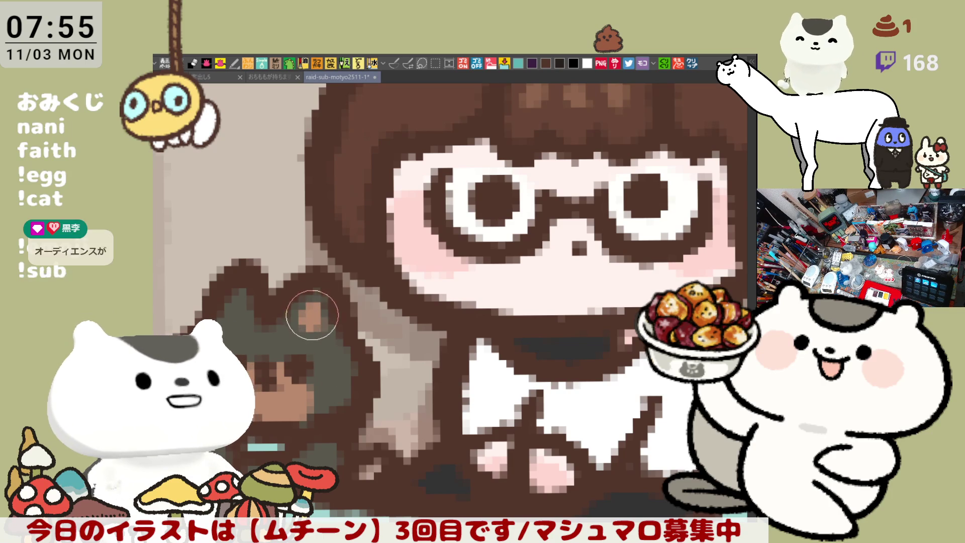
{"action": "left_click", "coordinate": [236, 306]}
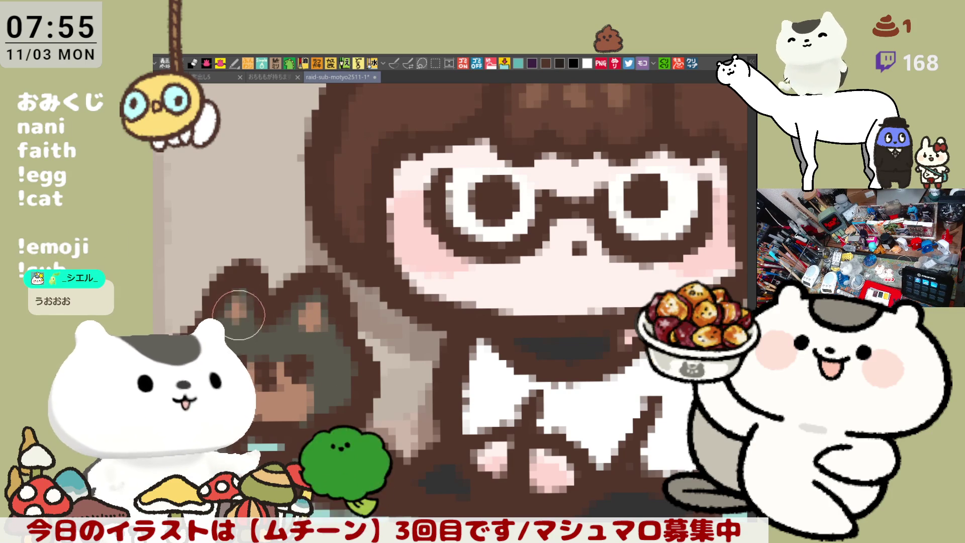